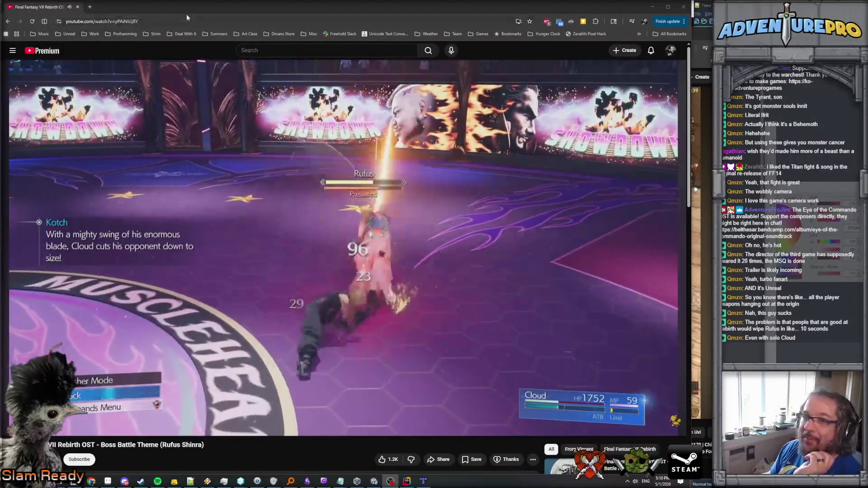
Close the YouTube music video browser window to reveal the Unity game in play mode.
key("alt+Tab")
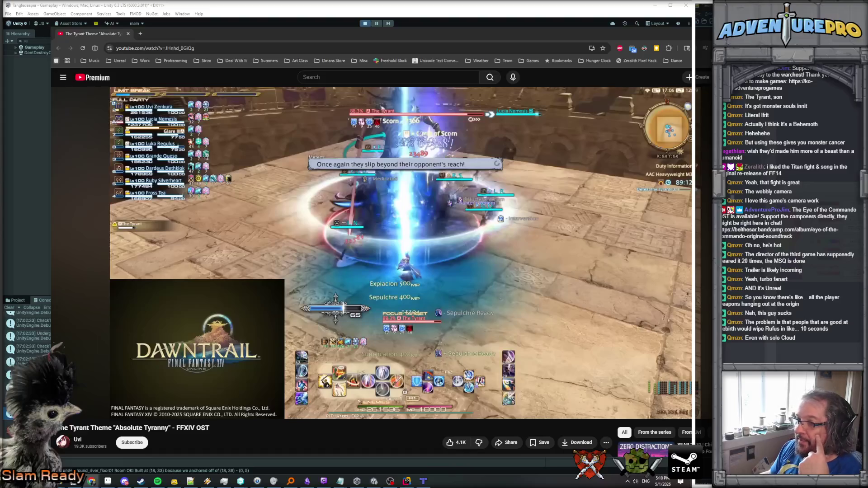
left_click(128, 33)
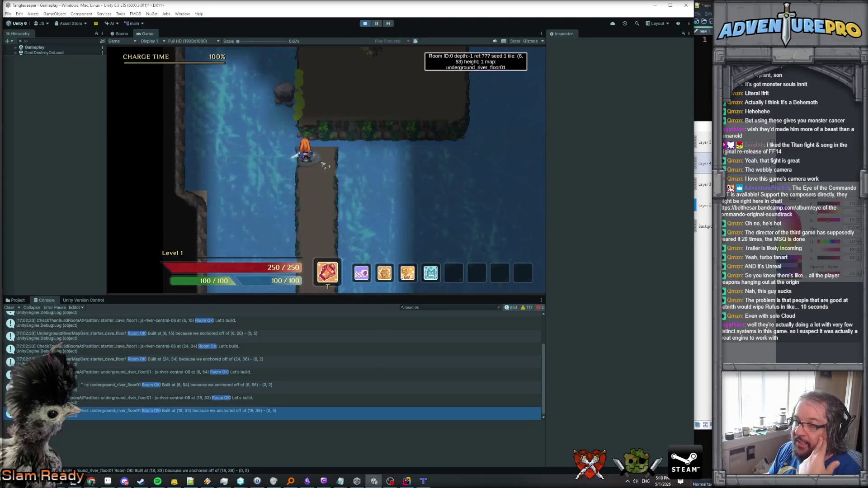
Walk the character down and back up the river walkway with the D, S, A and W keys.
key("d")
key("s")
key("a")
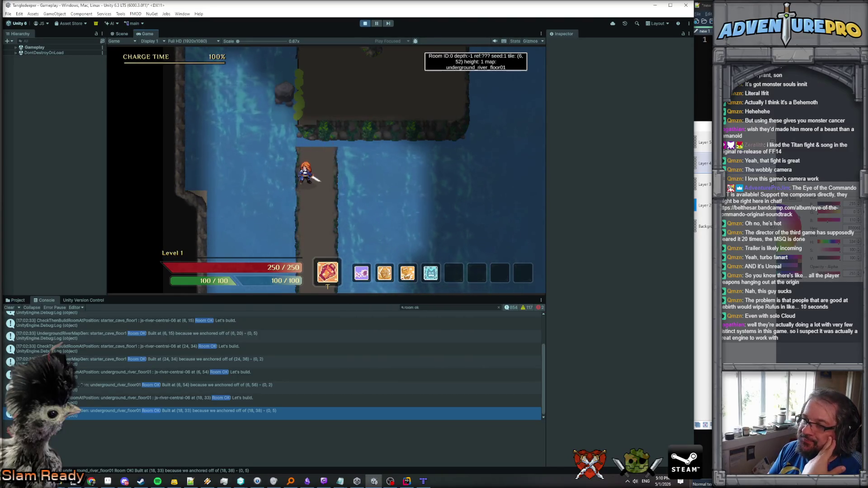
key("w")
key("d")
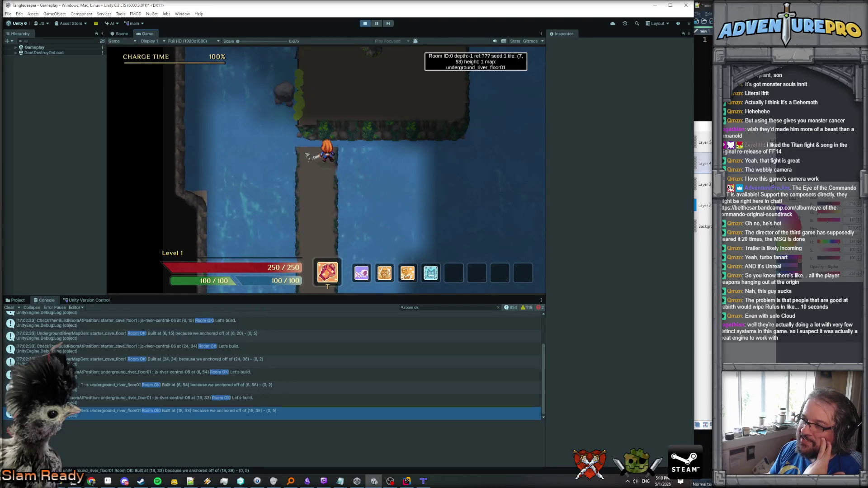
key("a")
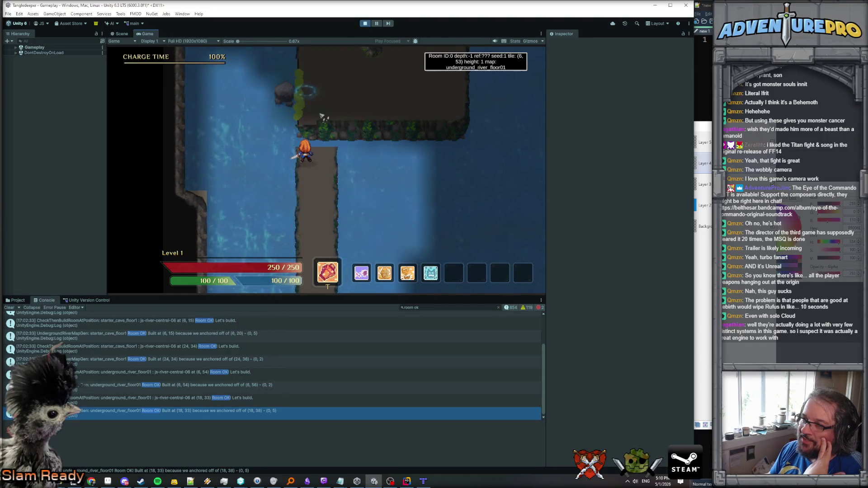
Stop Play mode and minimize the Unity Editor to show the code in Rider.
left_click(366, 24)
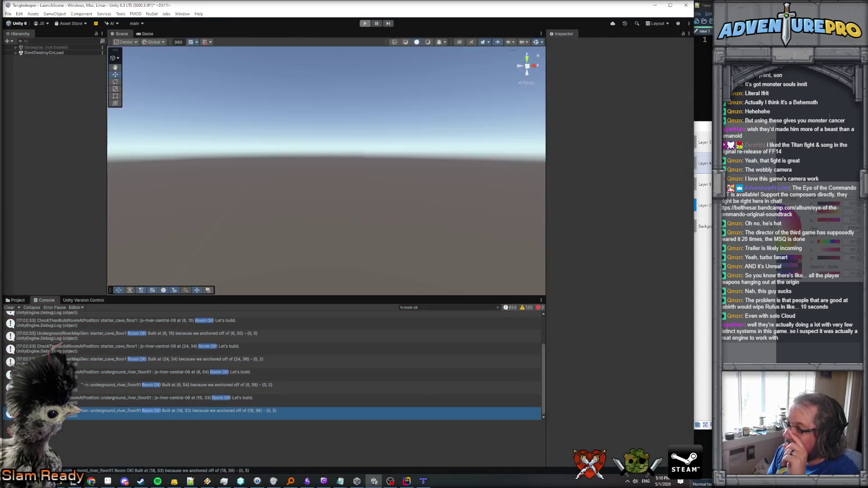
left_click(654, 5)
scroll(415, 166, "up", 5)
Pass dir as an extra argument in the TestRoomsAndConnectors call on line 482.
scroll(414, 166, "up", 10)
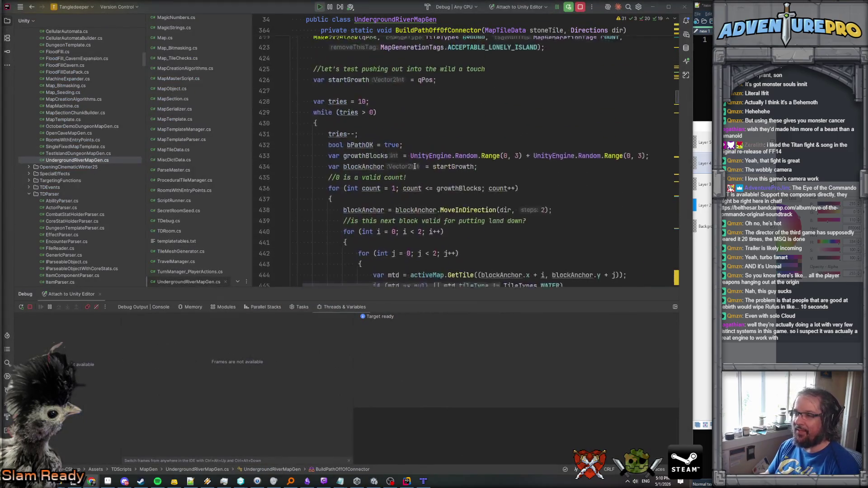
scroll(415, 166, "down", 15)
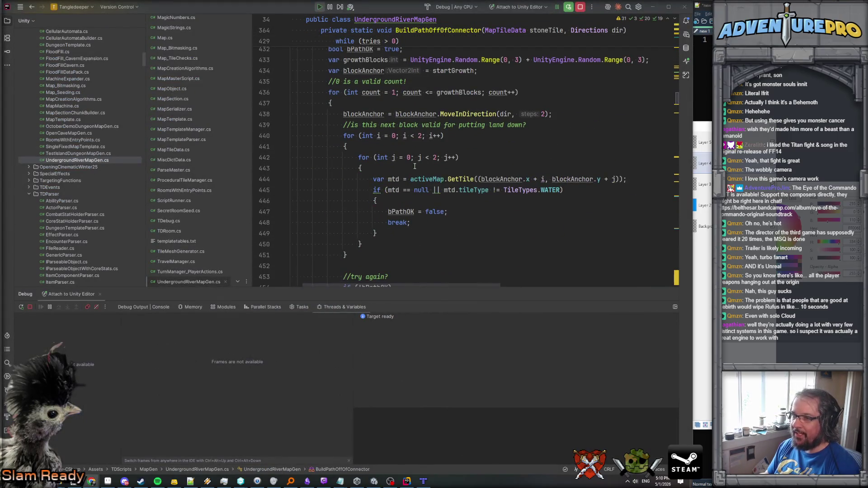
scroll(414, 166, "down", 2)
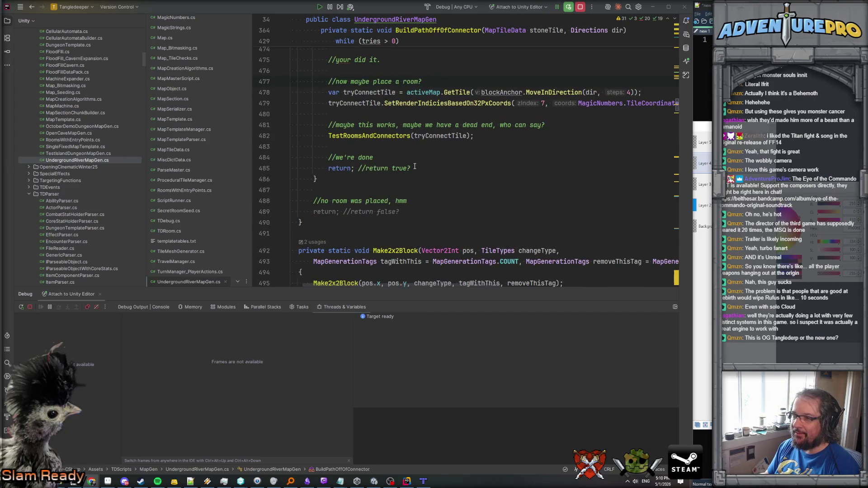
left_click(443, 136)
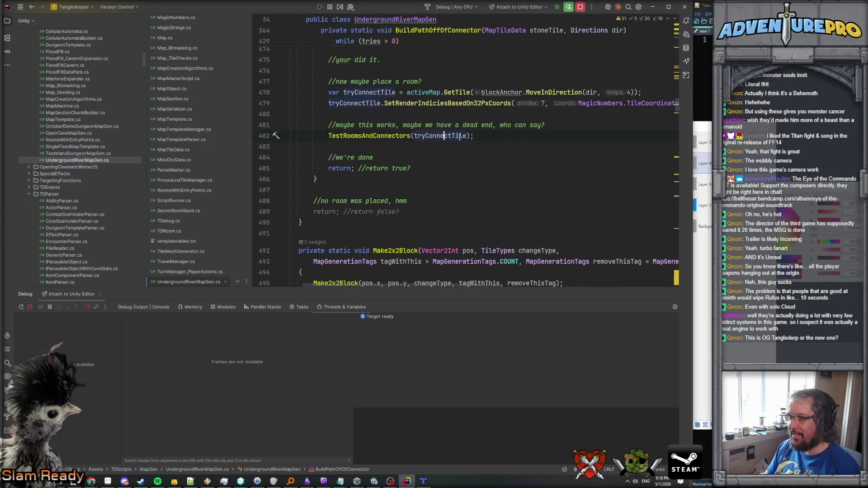
left_click(466, 136)
type(", dir")
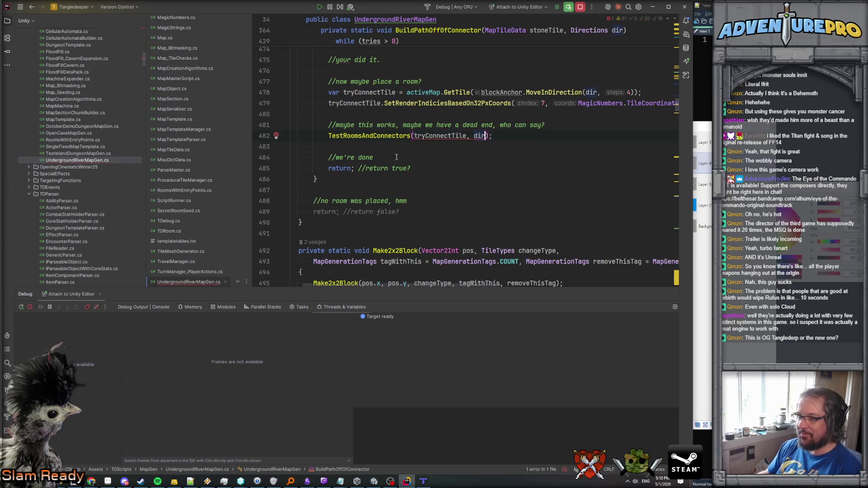
Add a Directions sourceDirection parameter to the TestRoomsAndConnectors declaration.
left_click(369, 135, "ctrl")
left_click(520, 132)
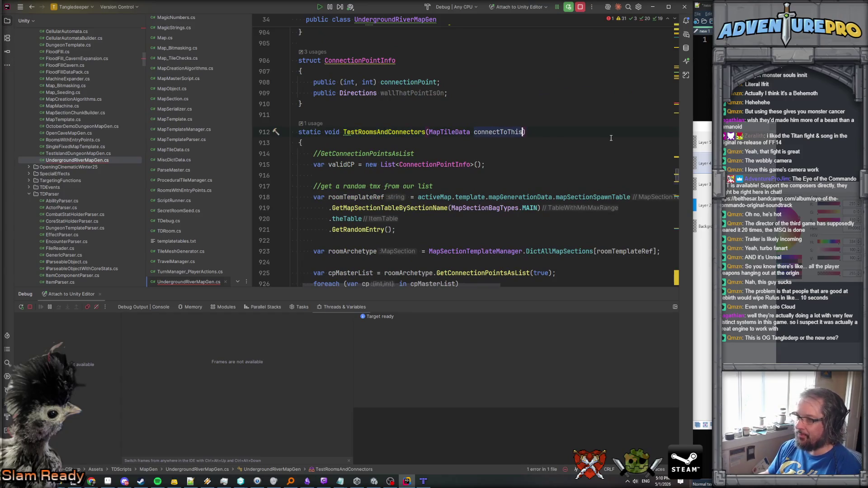
type(", Directions source")
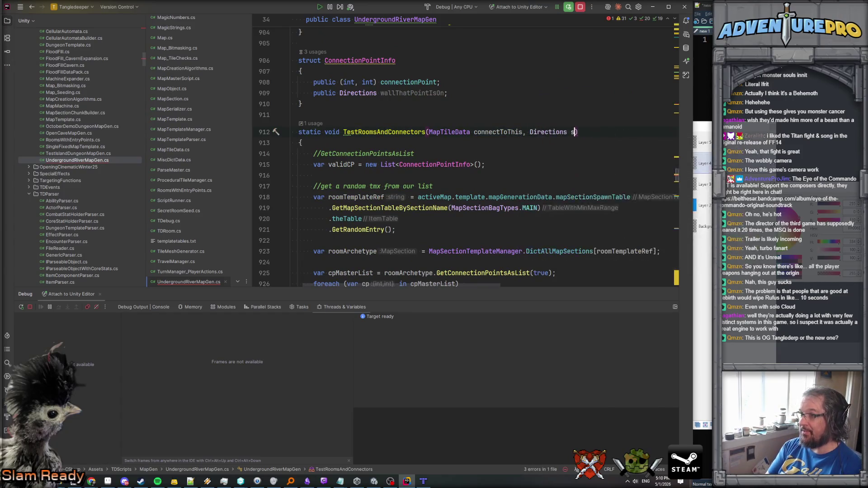
type("Direction")
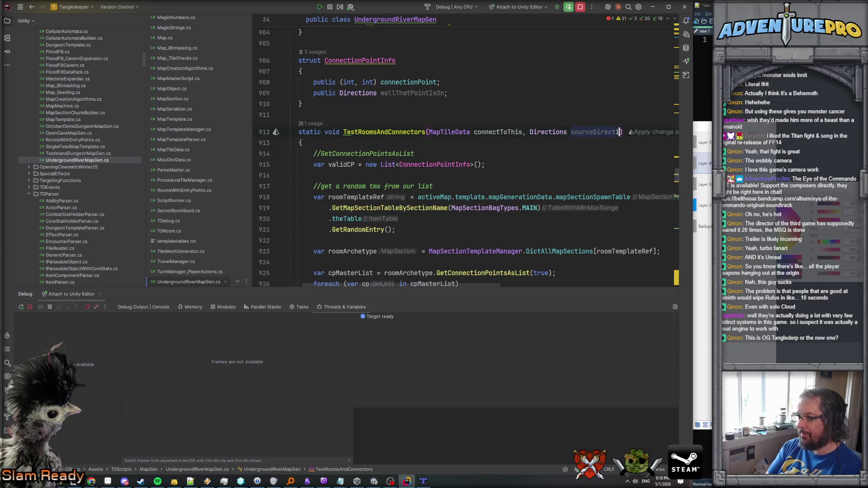
Rename the TestRoomsAndConnectors method to ConnectRoomToConnector.
left_click(386, 133)
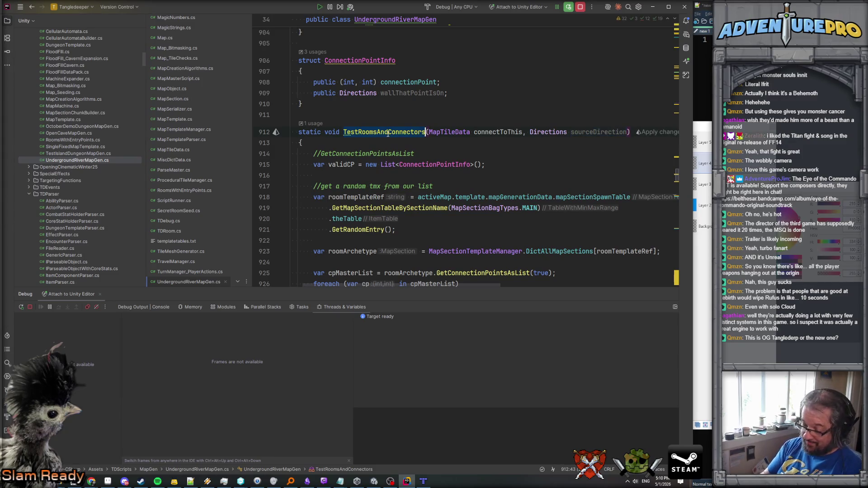
key("ctrl+r")
type("r")
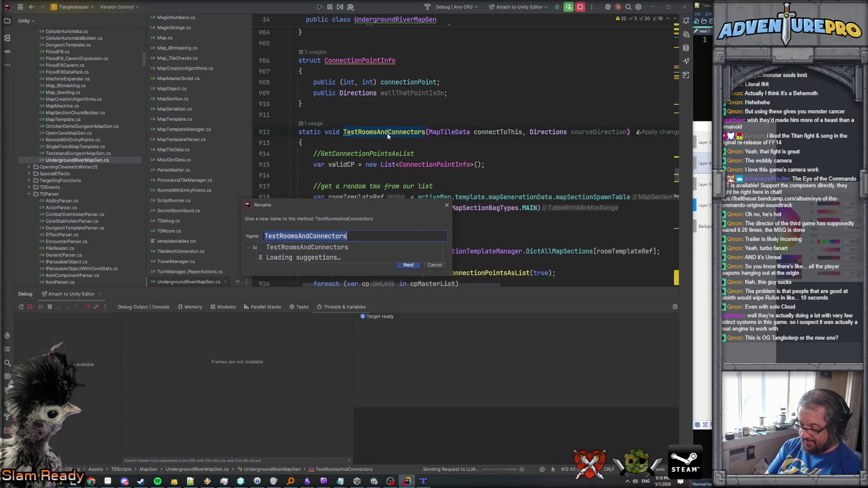
type("Connec")
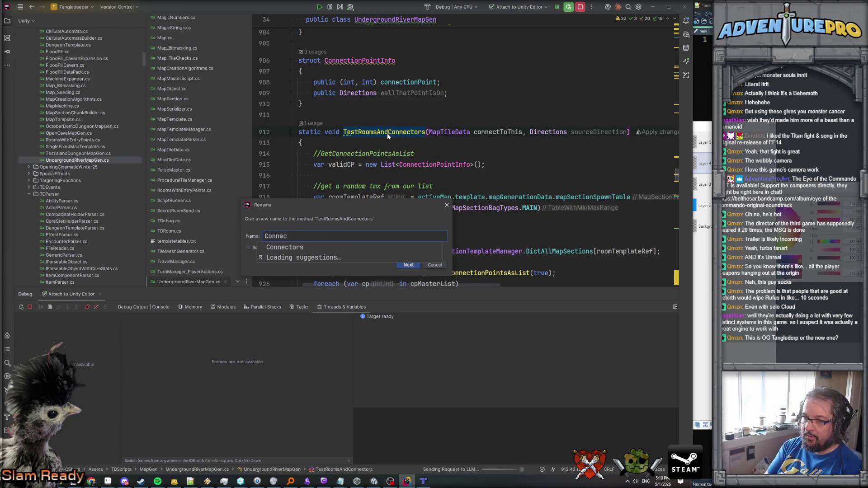
type("RoomToConnector")
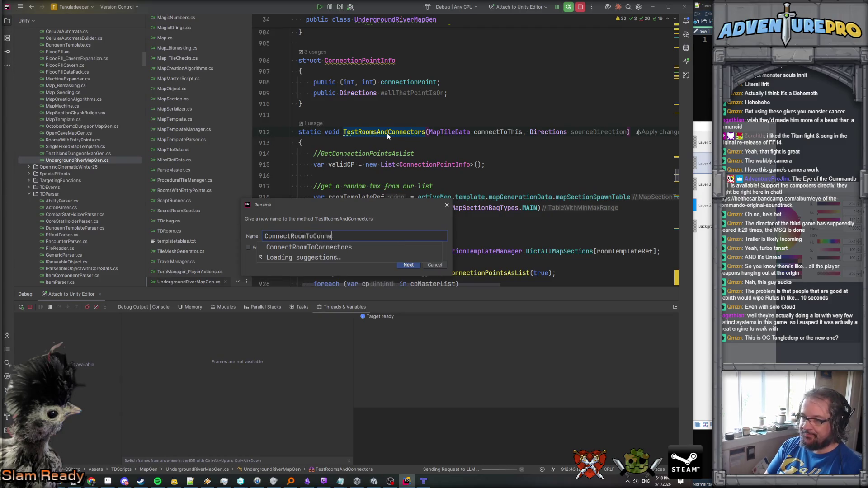
key("Return")
Add a goalDirection variable on a new line below the validCP declaration.
scroll(388, 136, "down", 8)
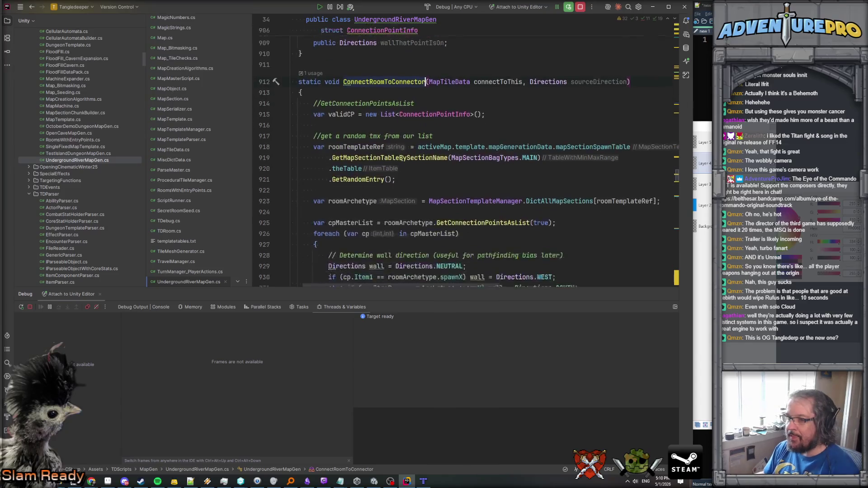
scroll(425, 153, "up", 2)
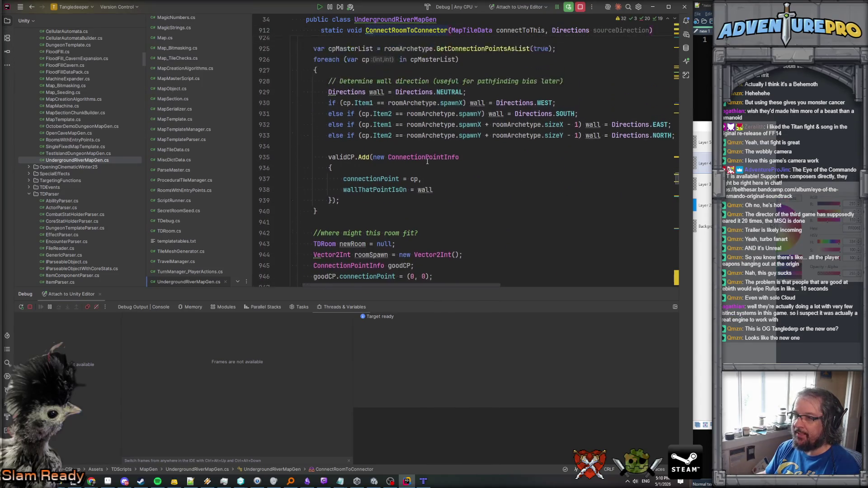
scroll(397, 193, "up", 4)
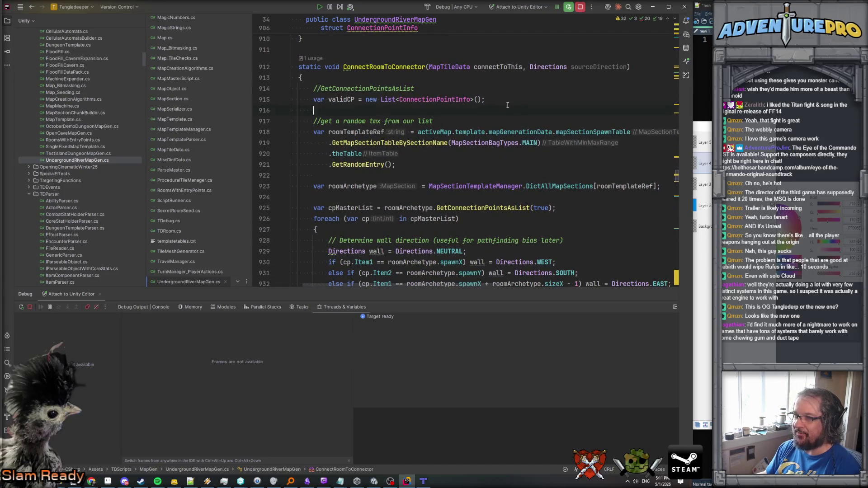
key("Return")
type("var ")
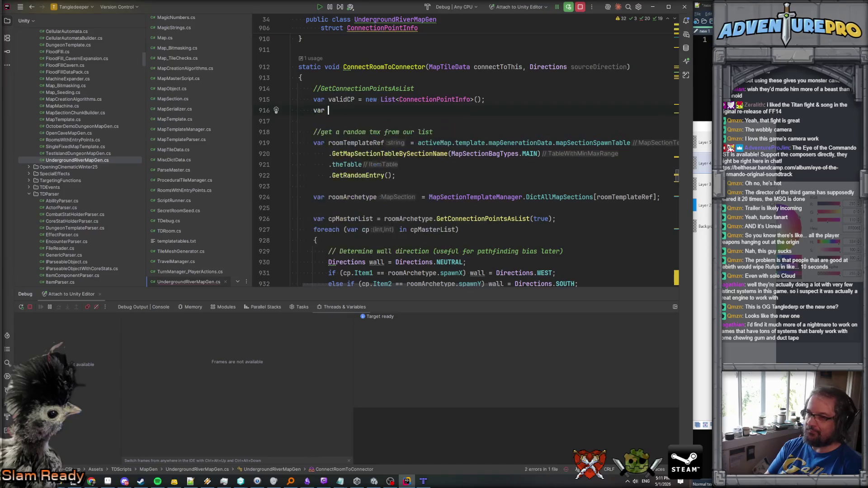
type("goalDire")
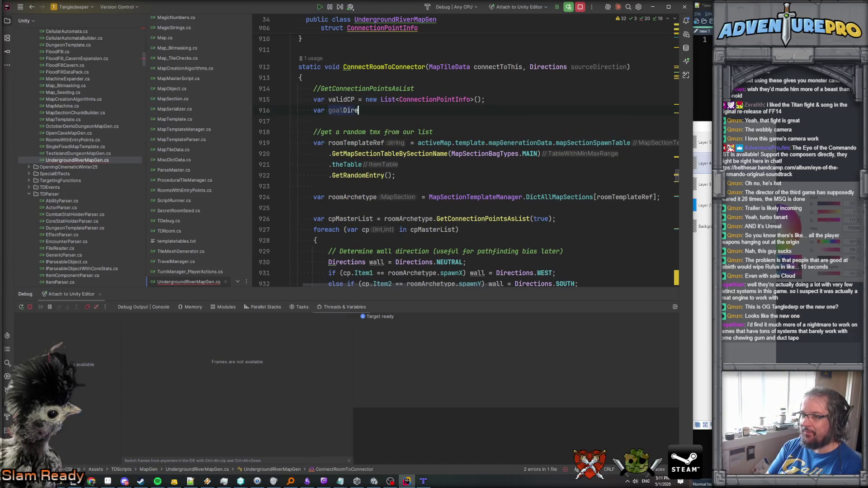
type("ction")
key("Tab")
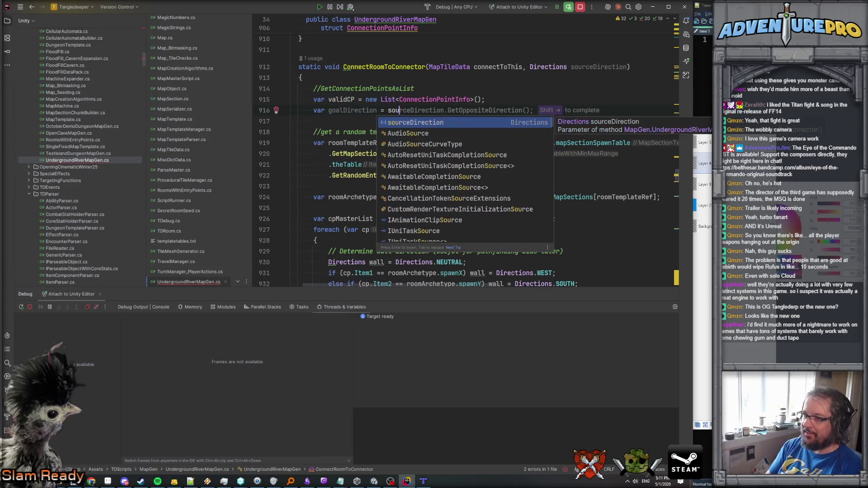
key("BackSpace")
key("BackSpace")
key("BackSpace")
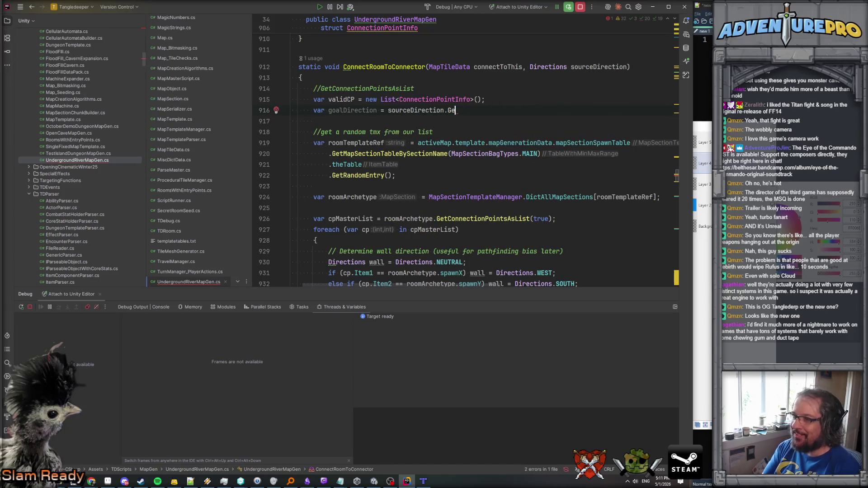
type("Re")
key("Escape")
key("BackSpace")
key("BackSpace")
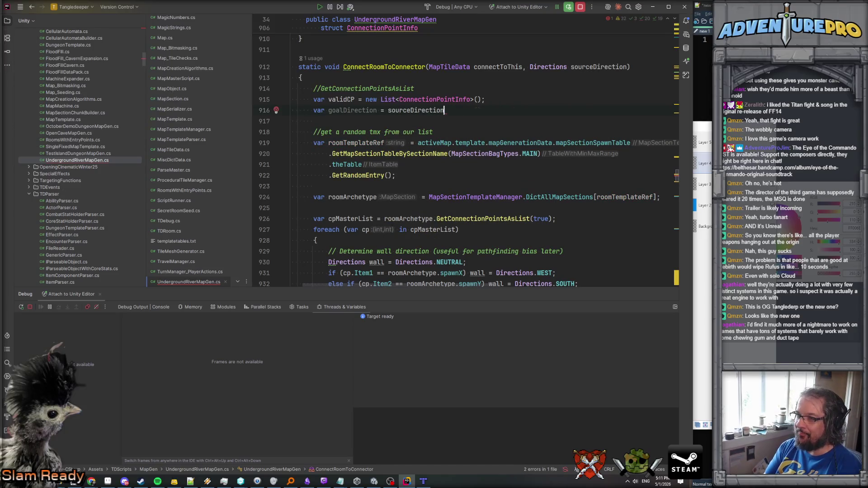
Make goalDirection compare sourceDirection == Directions.EAST, then go to the Directions enum definition.
key("ctrl+space")
key("Down")
key("Down")
key("Down")
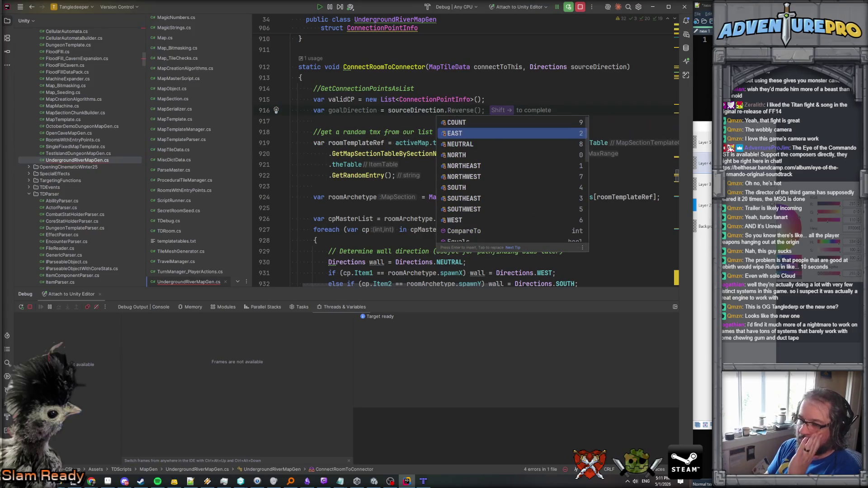
key("Up")
key("Up")
key("Up")
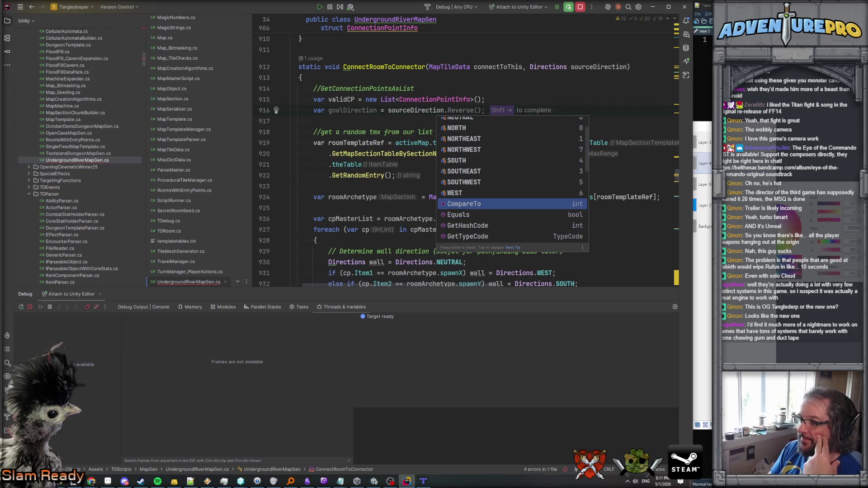
key("Up")
key("Up")
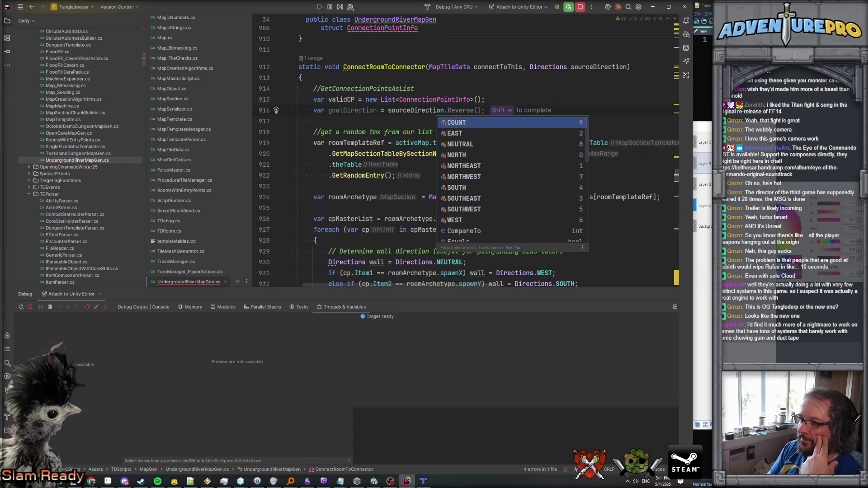
key("Down")
key("Return")
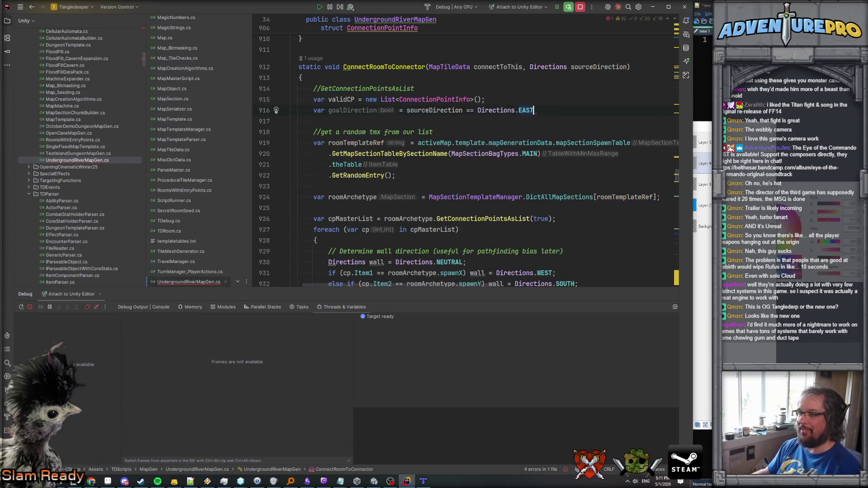
left_click(481, 109)
left_click(480, 110, "ctrl")
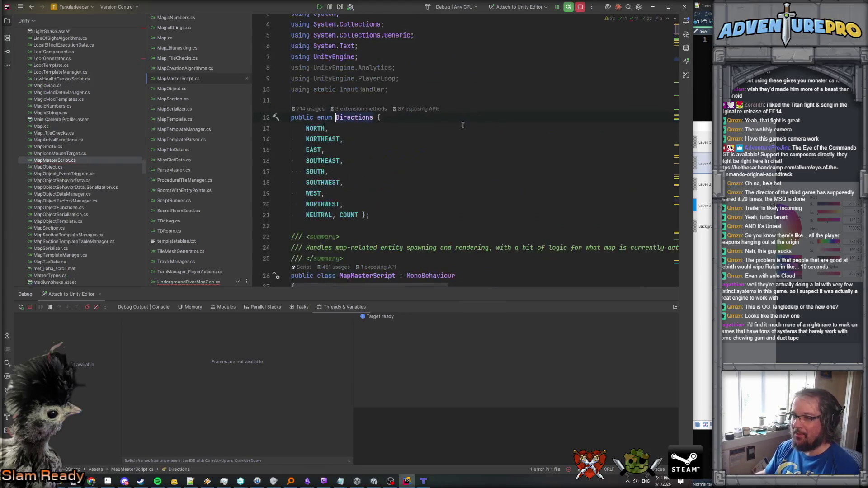
Search the project for 'this Directions' and preview the MoveOppositeDirection and ToDirectionTuple matches.
double_click(356, 145)
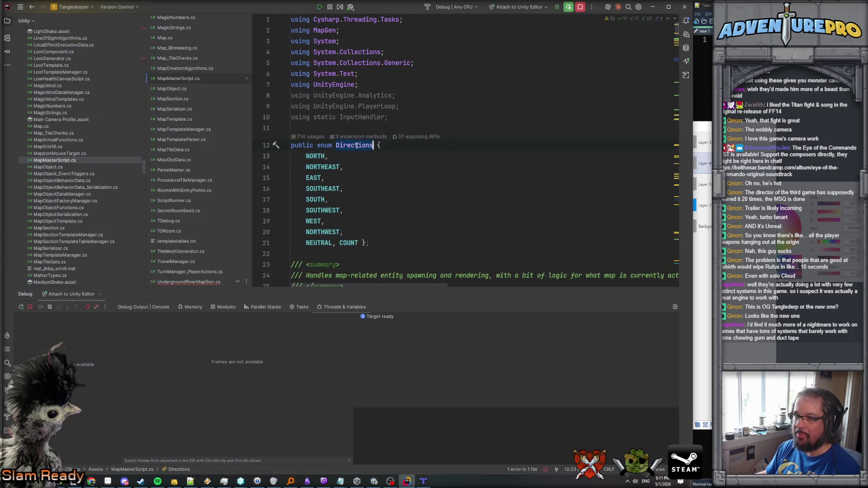
key("ctrl+shift+f")
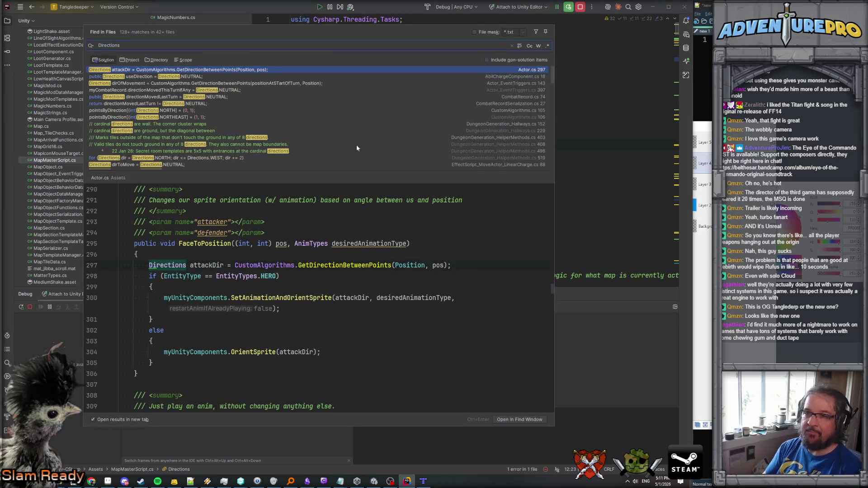
type("this")
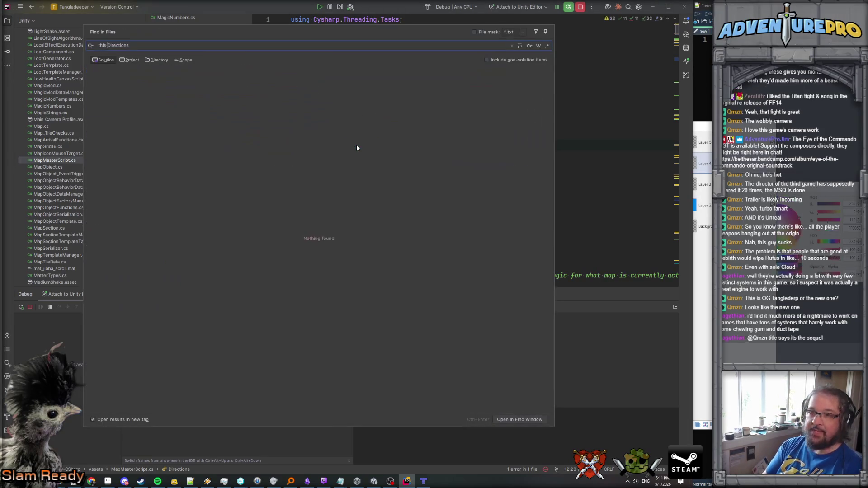
left_click(179, 77)
left_click(183, 83)
left_click(185, 76)
left_click(186, 70)
scroll(236, 215, "down", 15)
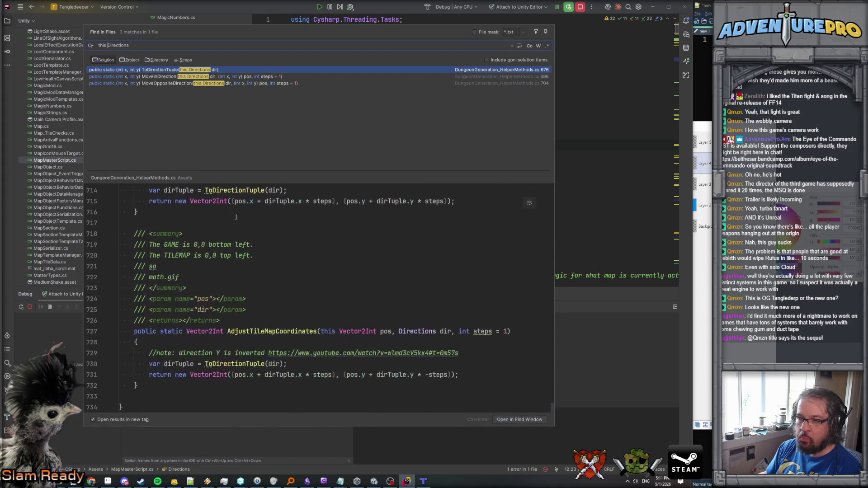
scroll(236, 216, "up", 20)
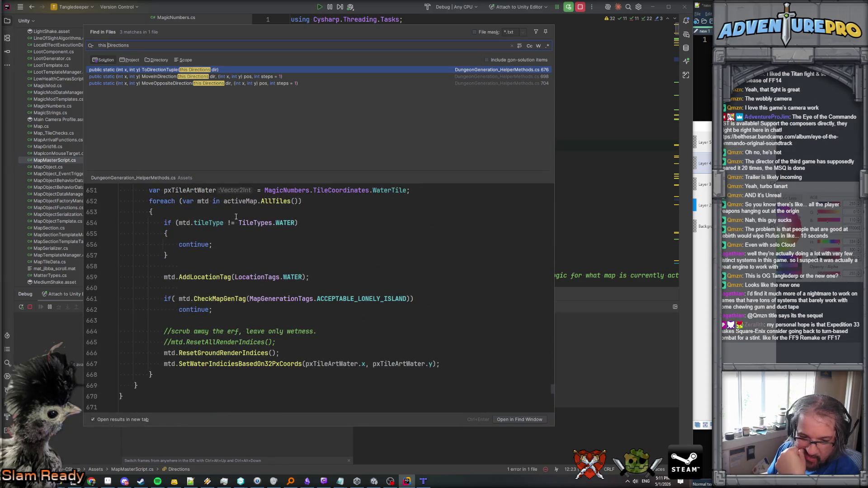
scroll(236, 258, "down", 3)
scroll(234, 267, "up", 7)
scroll(233, 272, "down", 2)
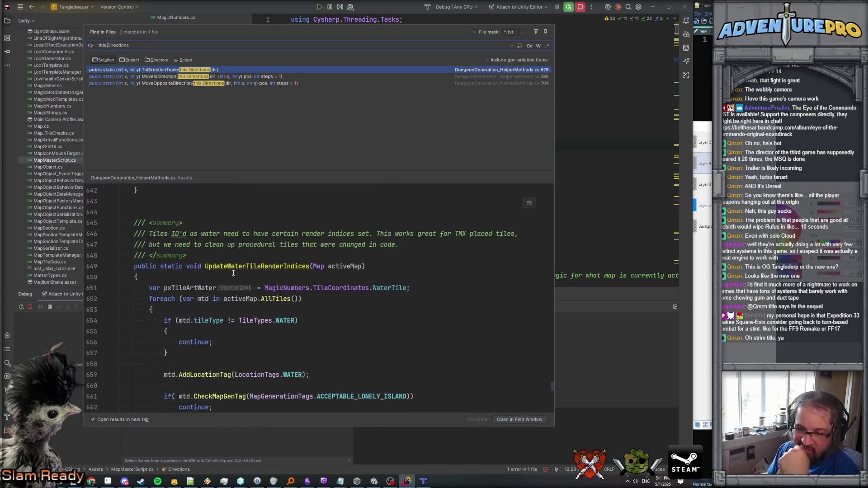
scroll(225, 307, "up", 6)
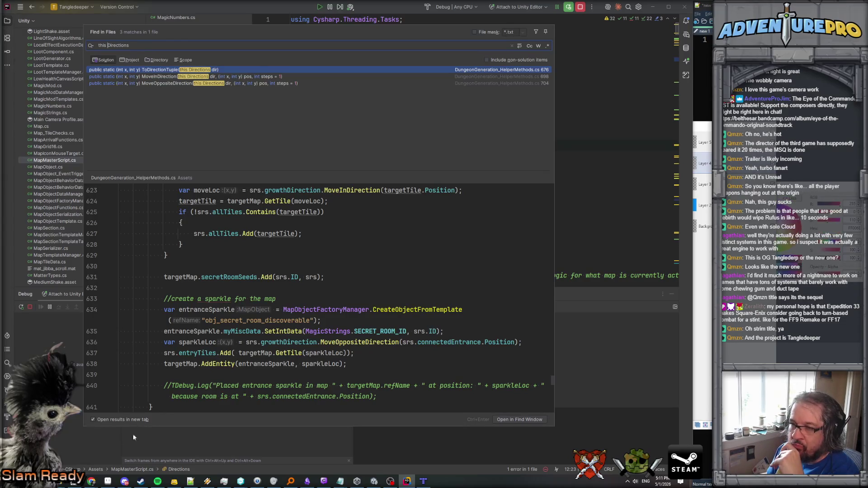
scroll(296, 355, "up", 15)
scroll(296, 356, "up", 4)
scroll(296, 355, "down", 20)
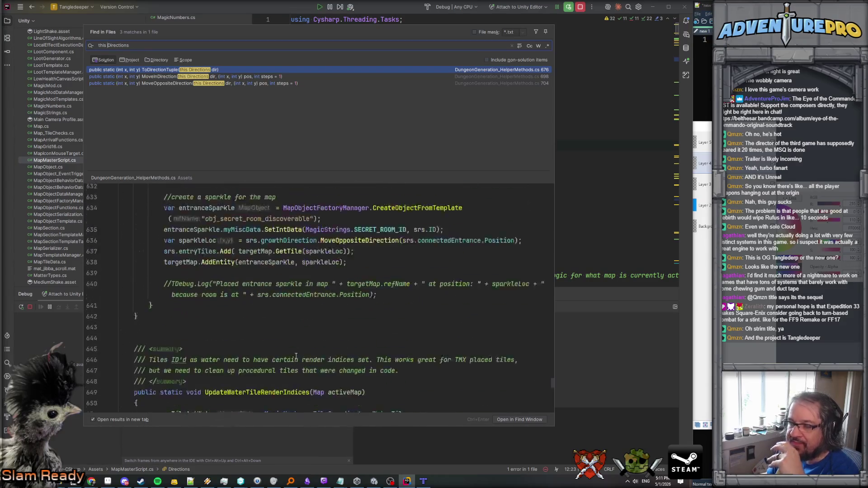
scroll(296, 356, "down", 10)
scroll(296, 356, "down", 18)
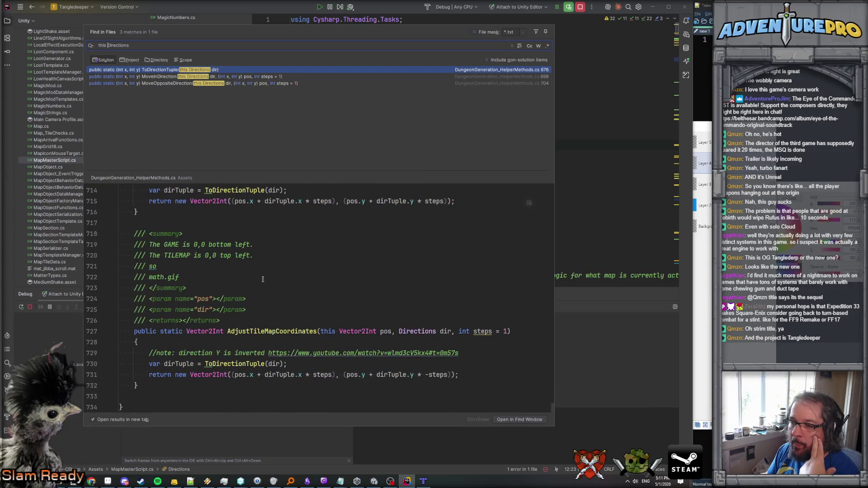
Search for 'Opposite', then 'GetOppositeDirection', previewing matches in CustomAlgorithms.cs and RoomsWithEntryPoints.cs.
left_click_drag(154, 46, 58, 45)
type("Opposite")
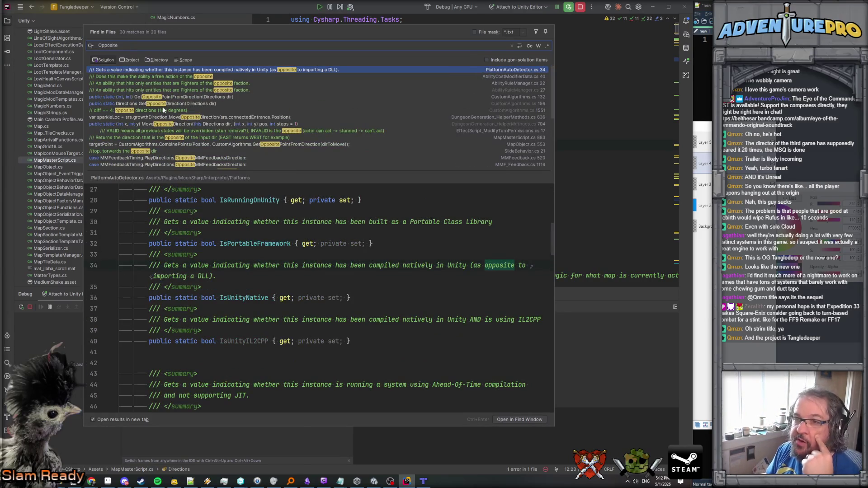
left_click(163, 104)
double_click(277, 265)
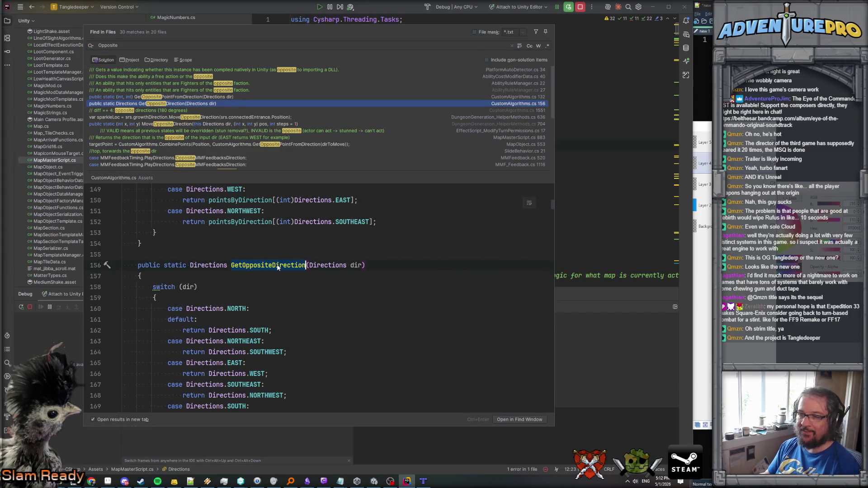
key("ctrl+shift+f")
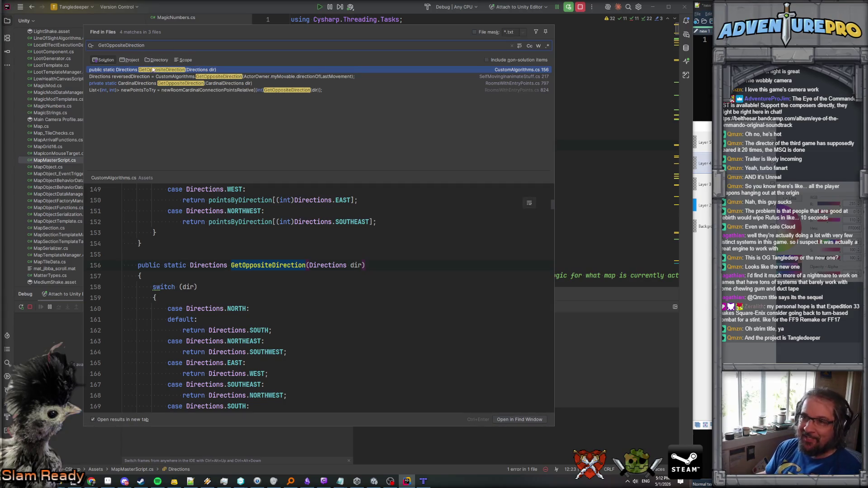
left_click_drag(159, 46, 86, 47)
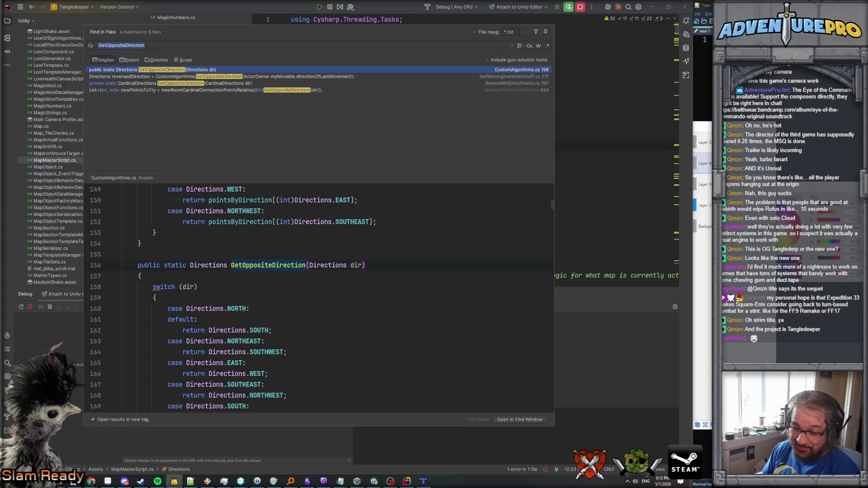
left_click(158, 44)
left_click_drag(99, 46, 155, 46)
left_click(194, 83)
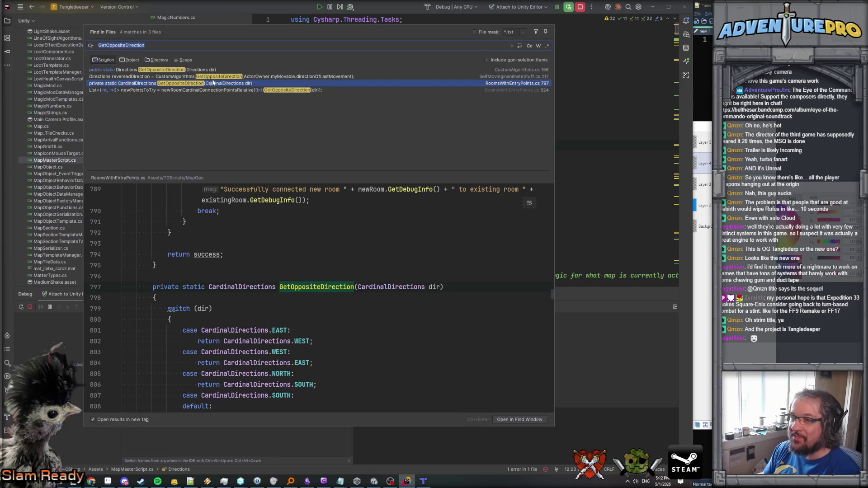
left_click(183, 70)
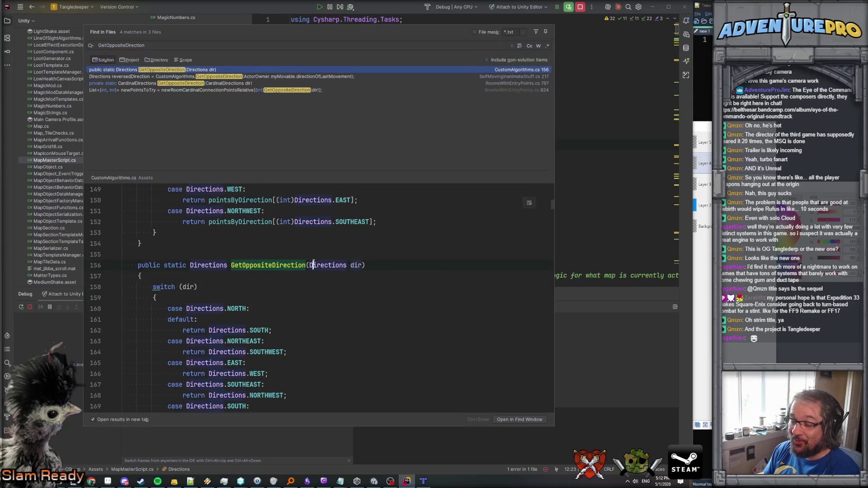
Review GetOppositeDirection usages and copy the reversedDirection line from SelfMovingInanimateStuff.cs.
scroll(313, 263, "down", 1)
scroll(313, 263, "down", 3)
scroll(313, 264, "up", 3)
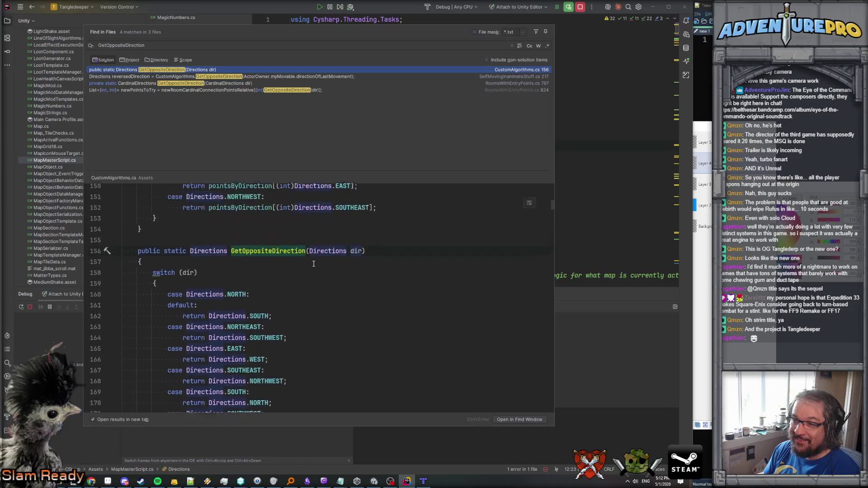
scroll(314, 263, "up", 1)
left_click(307, 266)
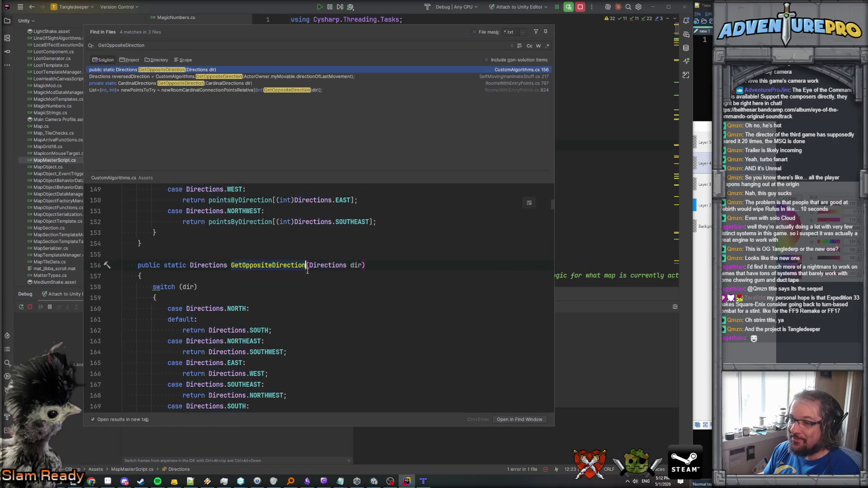
left_click(310, 265)
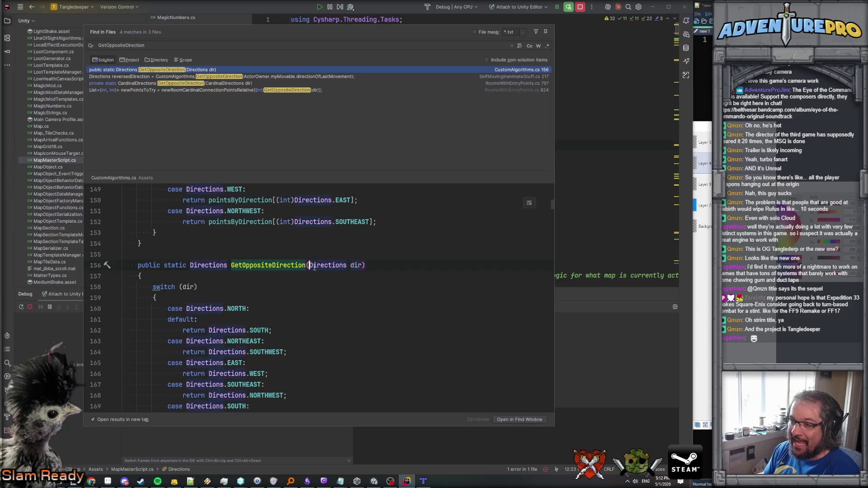
left_click(171, 91)
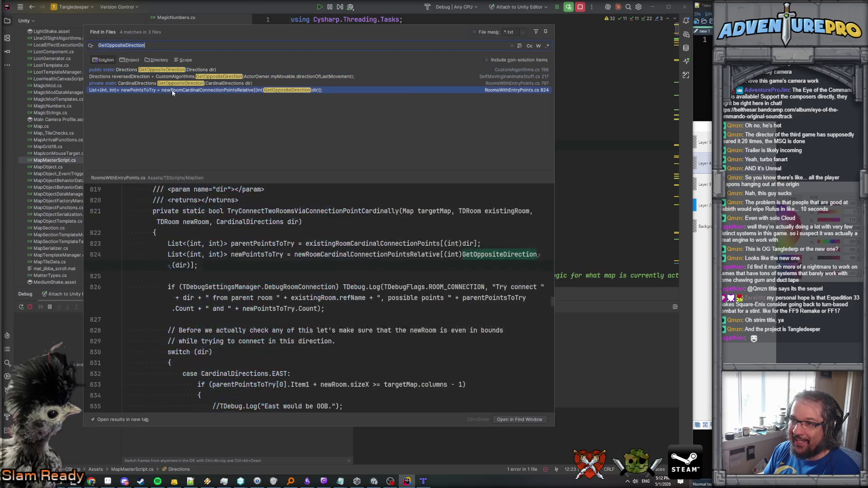
left_click(173, 71)
left_click(174, 77)
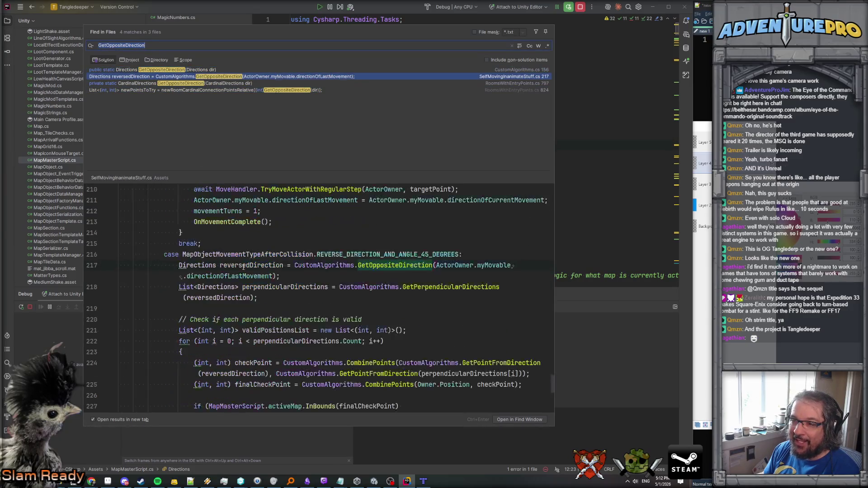
left_click_drag(178, 275, 517, 273)
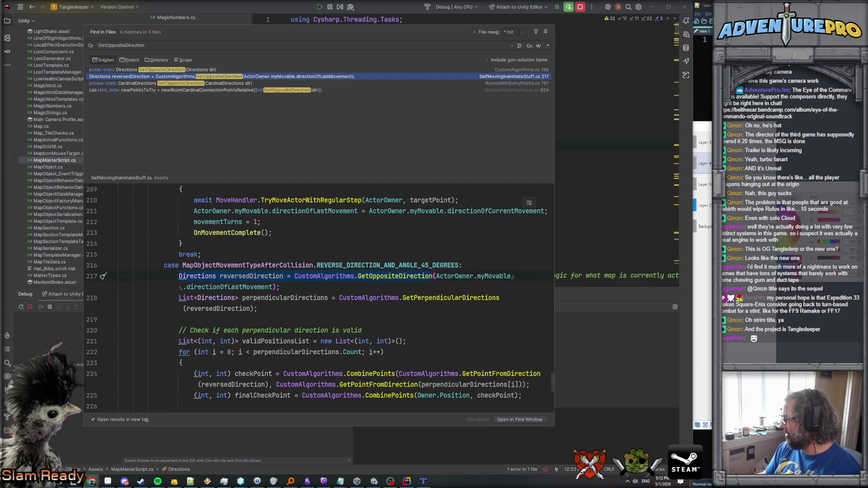
key("Escape")
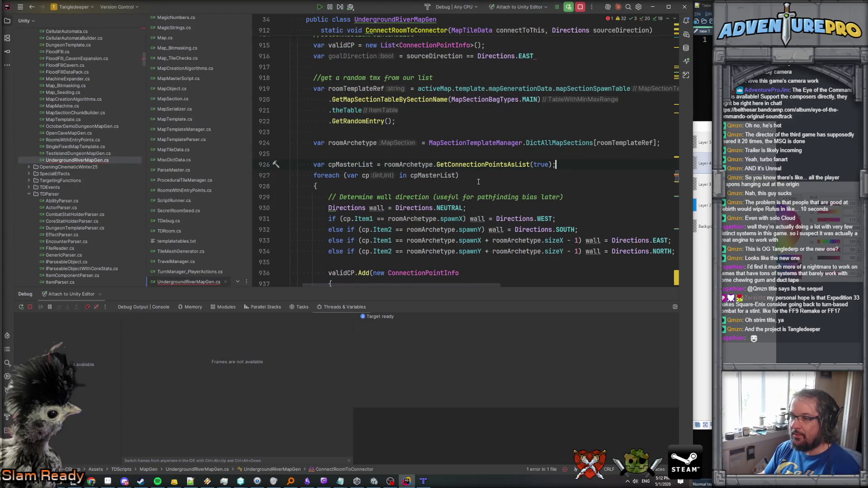
Replace the EAST comparison on line 916 with the pasted CustomAlgorithms.GetOppositeDirection call.
scroll(478, 181, "up", 2)
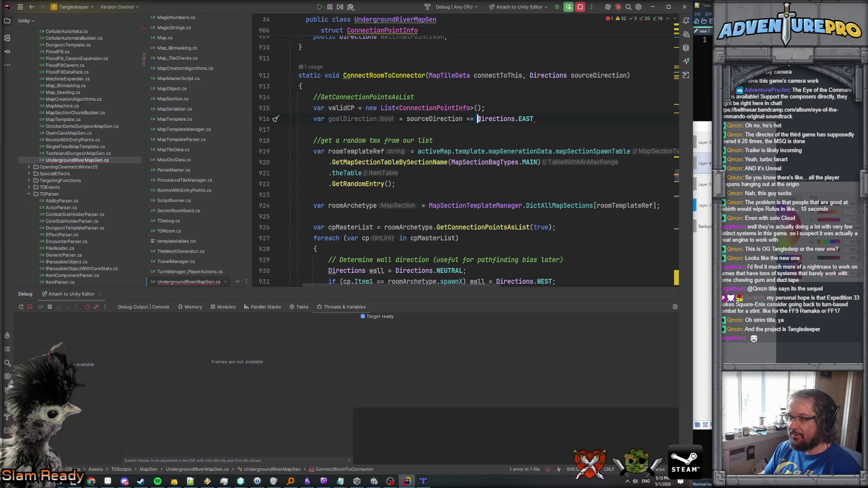
left_click_drag(407, 118, 545, 119)
type("Directions reversedDirection = CustomAlgorithms.GetOppositeDirection")
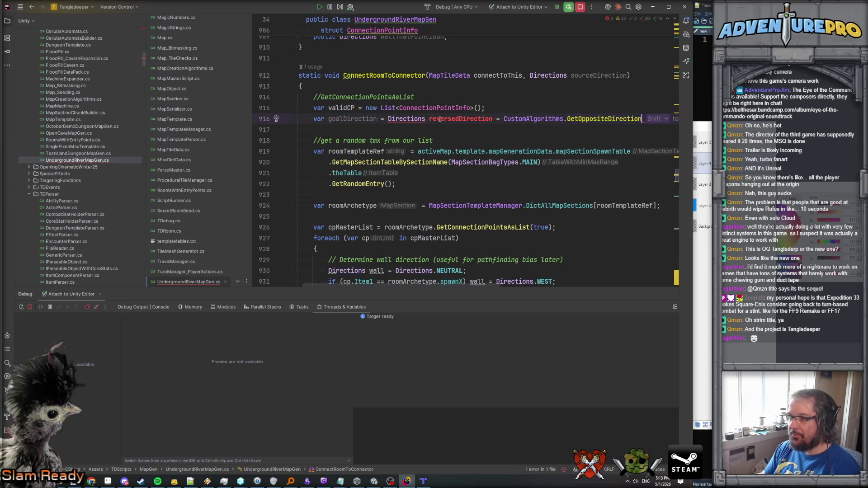
key("ctrl+Left")
key("ctrl+shift+Right")
key("ctrl+shift+Right")
key("ctrl+shift+Right")
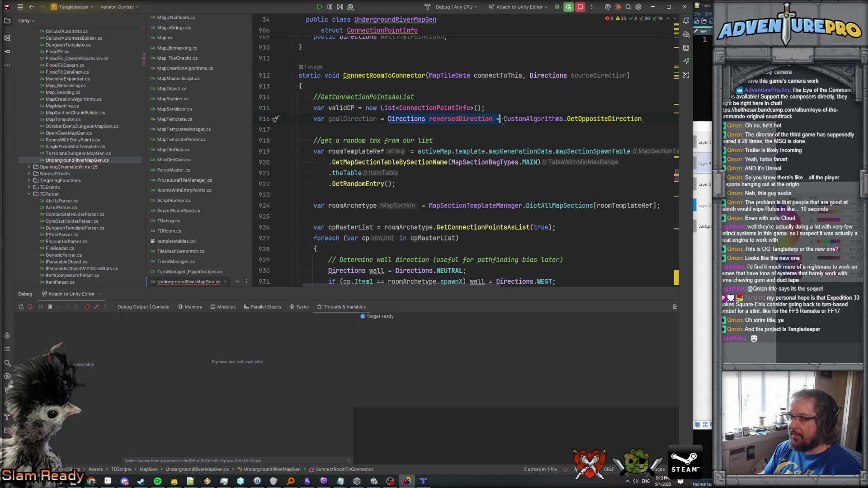
key("Delete")
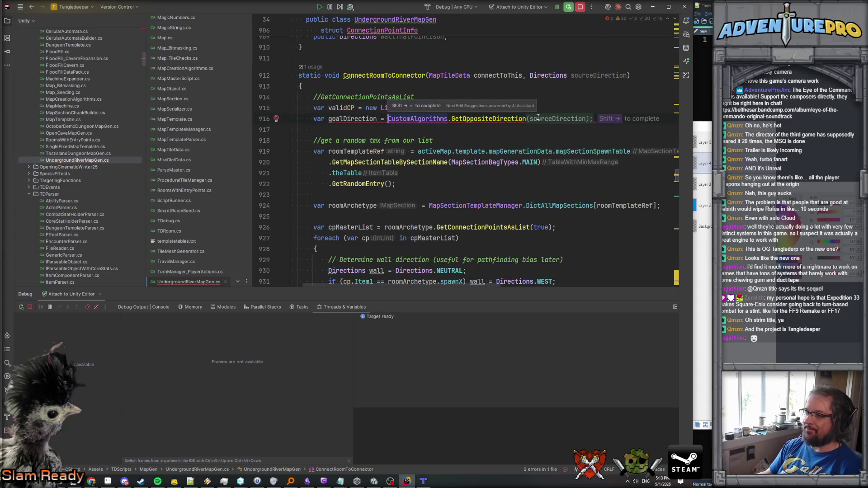
Pass sourceDirection as the argument to GetOppositeDirection.
left_click(534, 117)
type("(so")
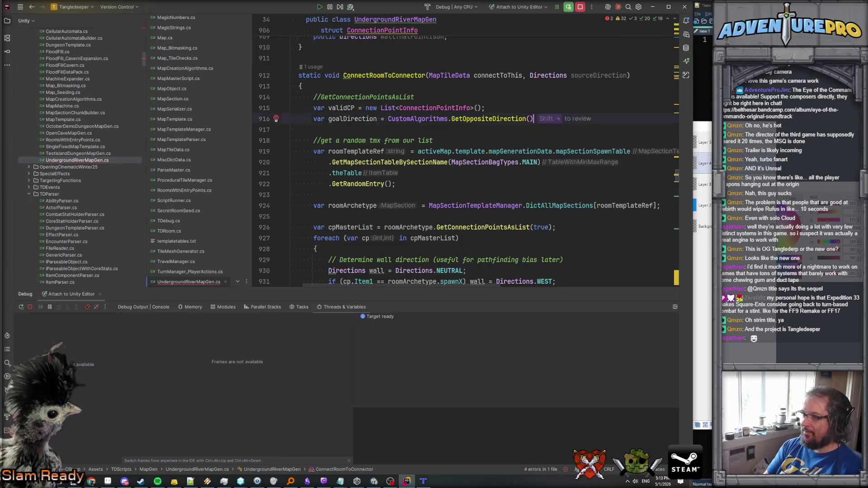
key("shift+Right")
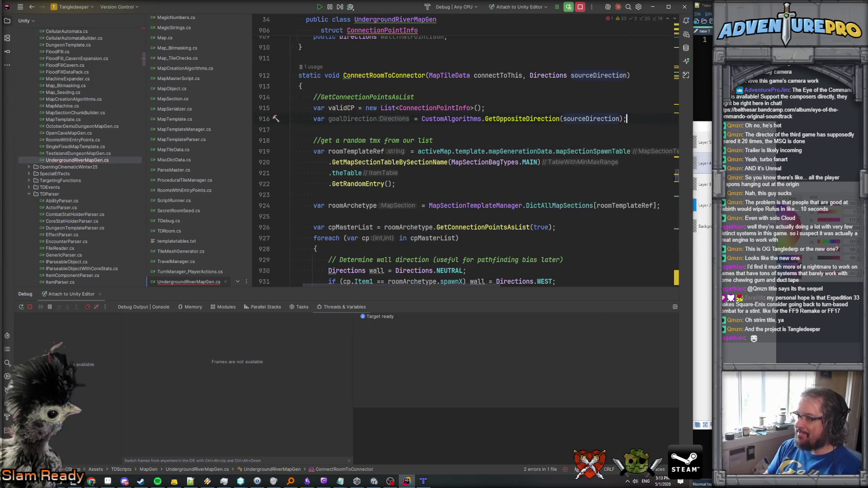
double_click(541, 77)
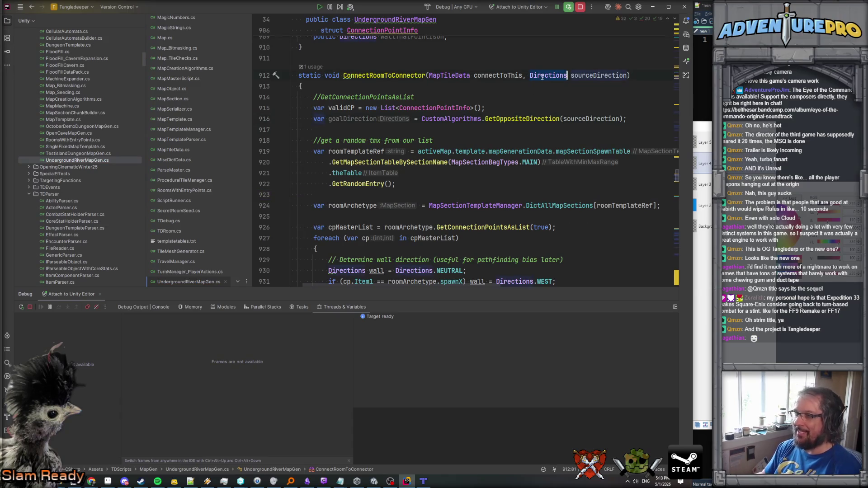
key("ctrl+shift+f")
Find 'this Directi' in the project and open the DirectionsHelpers extension class.
type("this")
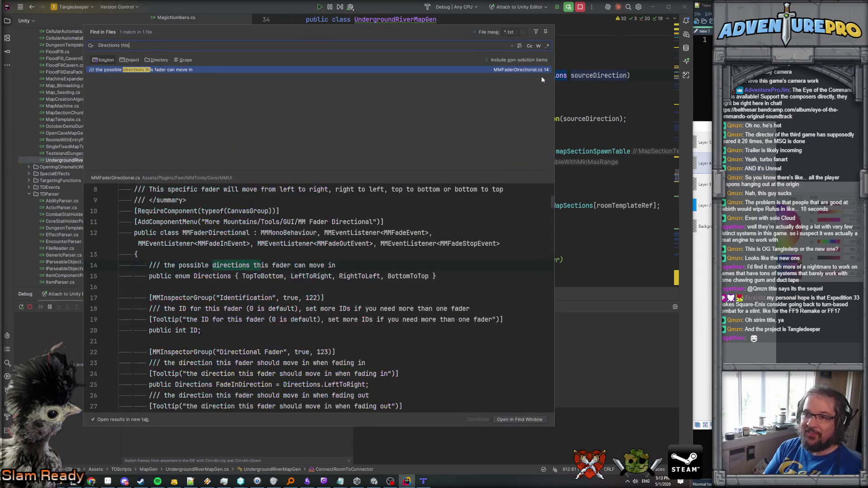
key("ctrl+BackSpace")
key("ctrl+BackSpace")
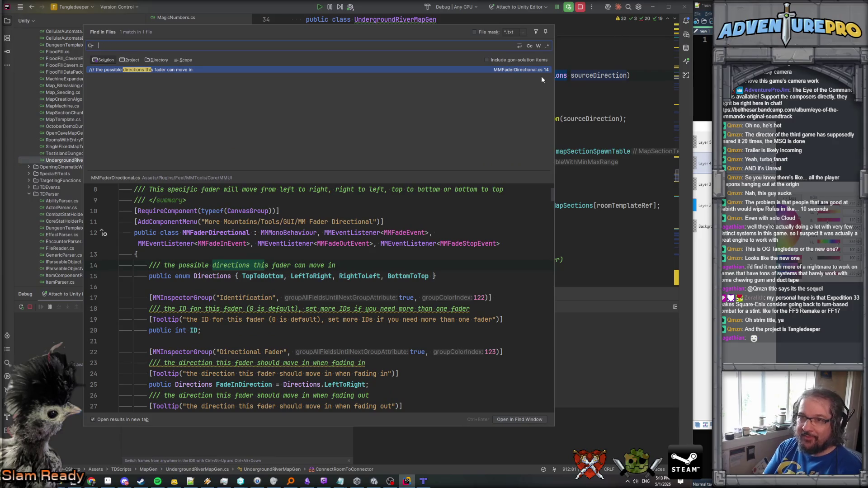
type("this Directi")
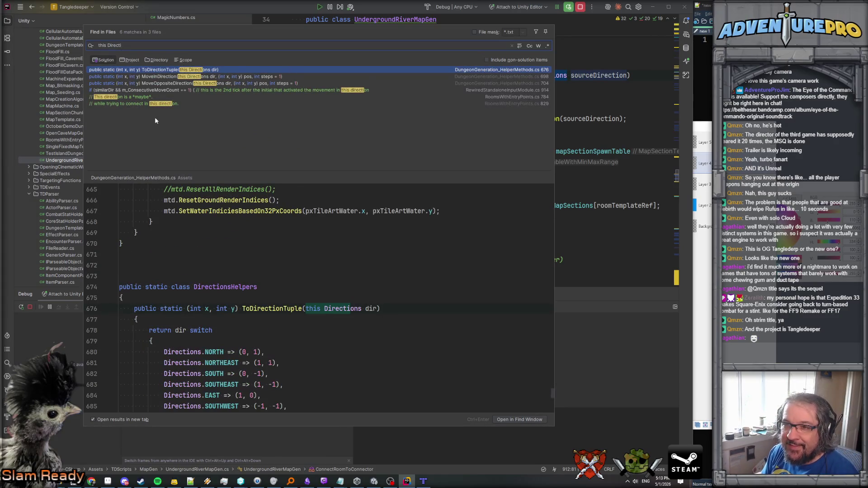
double_click(177, 72)
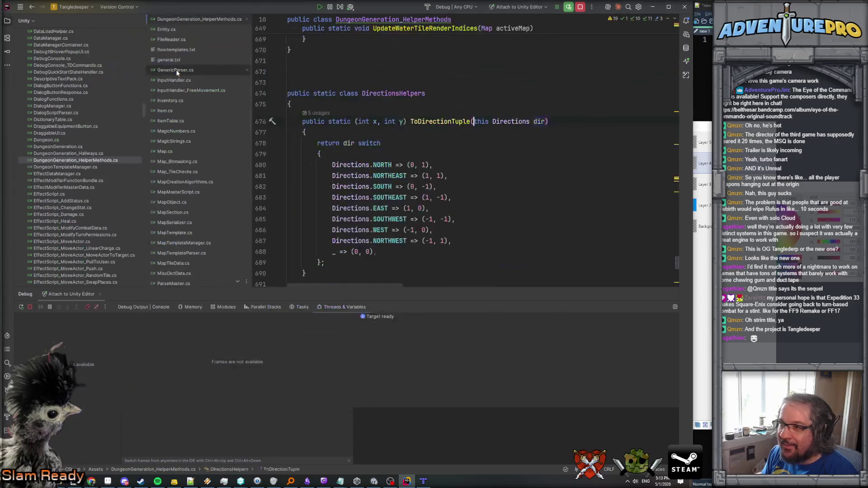
Add the signature public static Directions Reversi(this Directions dir) to DirectionsHelpers.
scroll(423, 155, "up", 1)
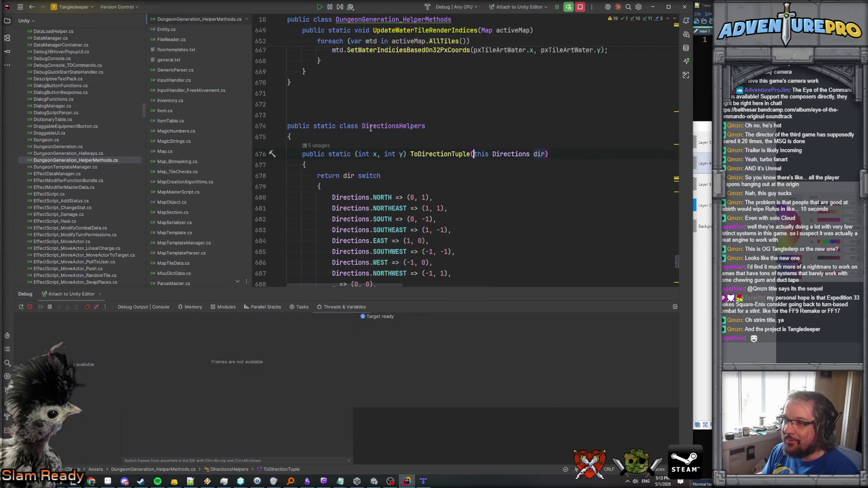
left_click(364, 136)
key("Return")
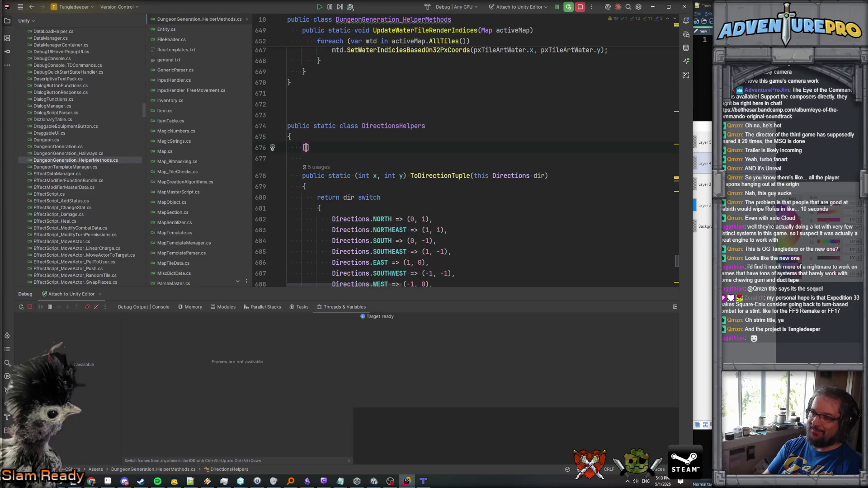
type("public static")
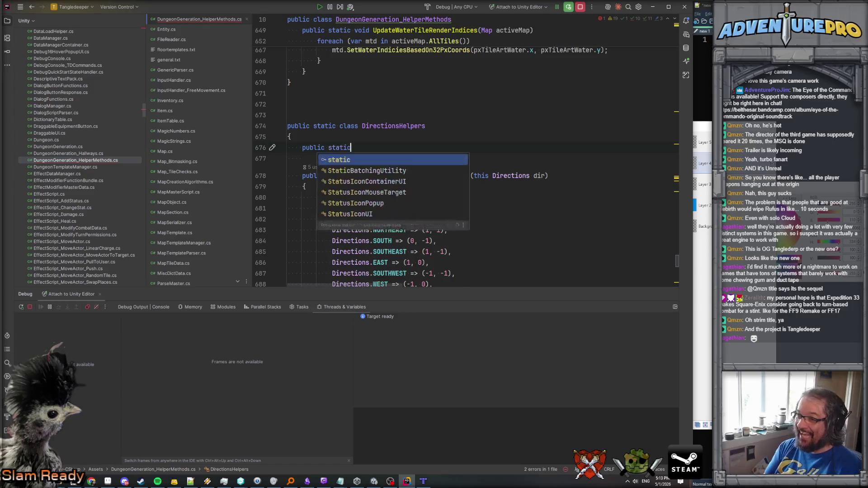
type(" Directions")
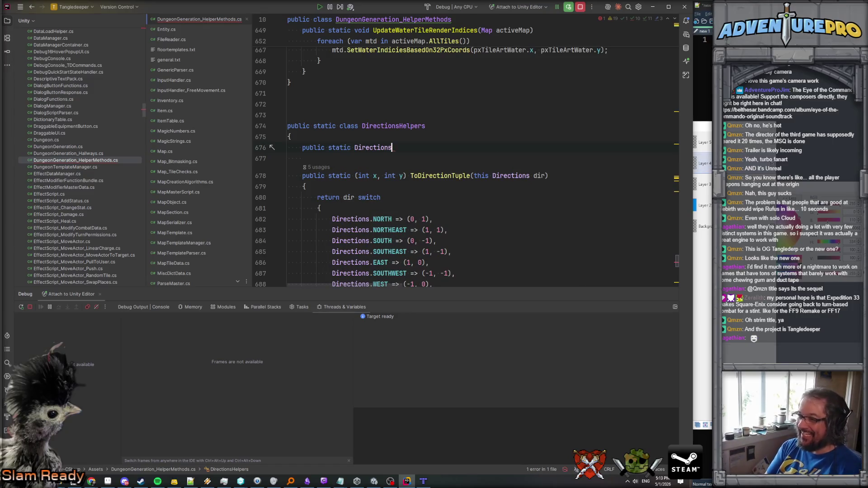
type(" Reversi")
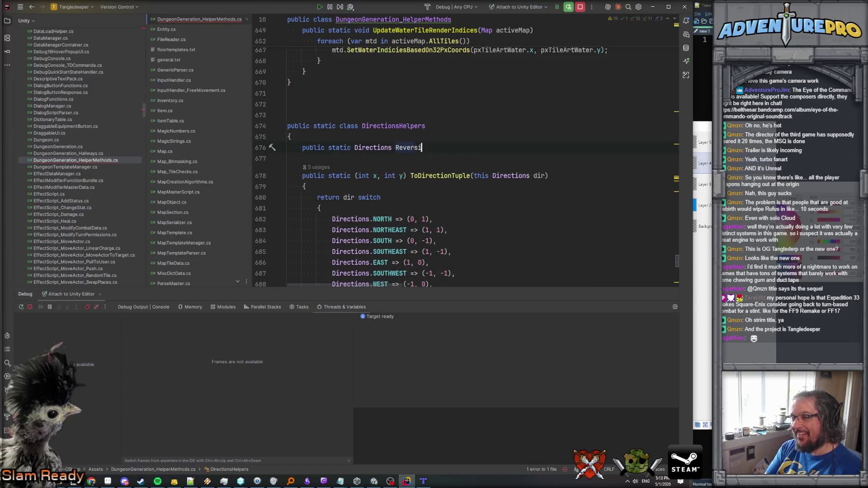
type("(this Dire")
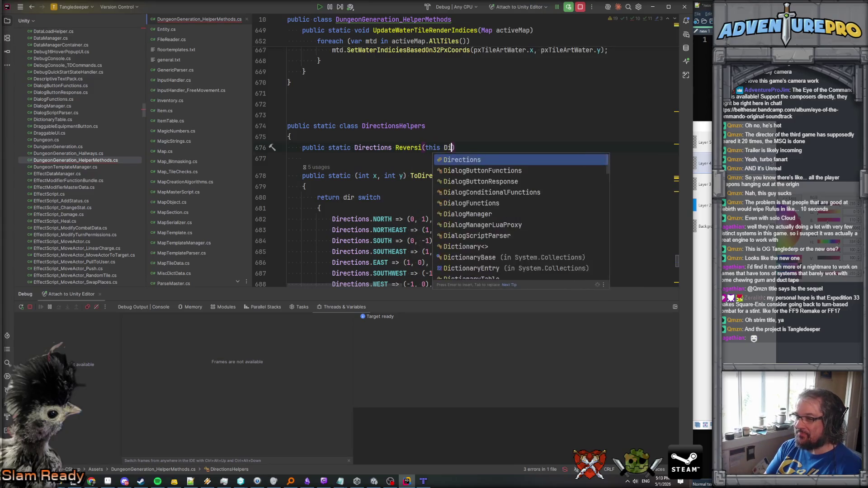
type("ctions dir)")
key("Return")
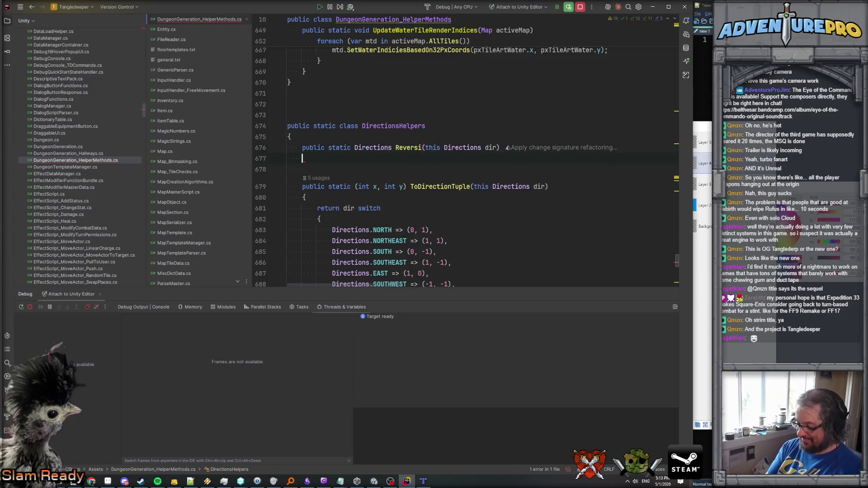
type("{")
key("Return")
Make Reversi return CustomAlgorithms.GetOppositeDirection(dir).
type("return CustomA")
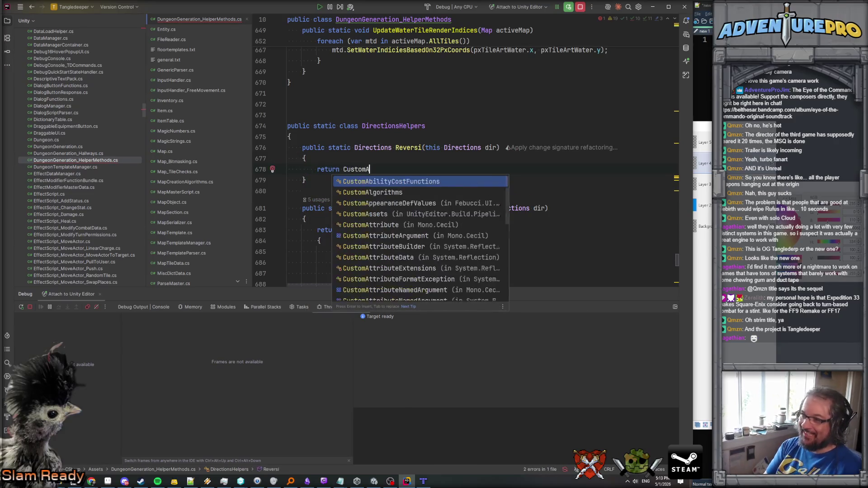
type("lgorithms.")
type("GetCar")
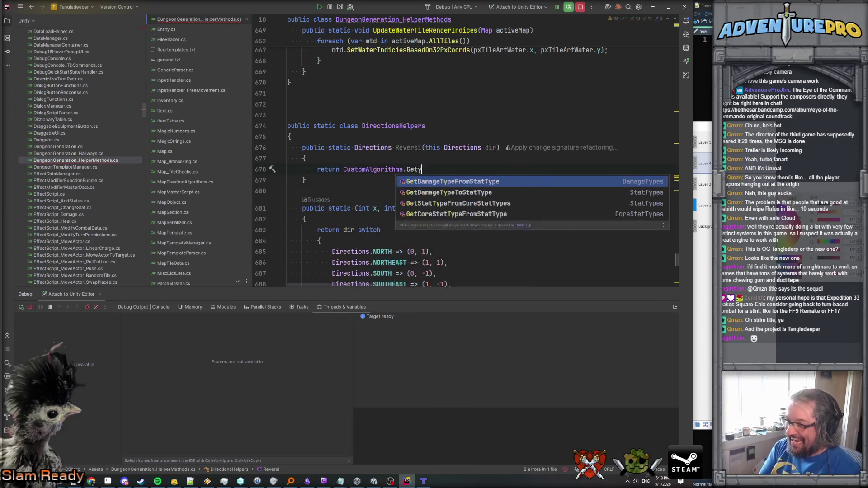
key("Return")
type("=()")
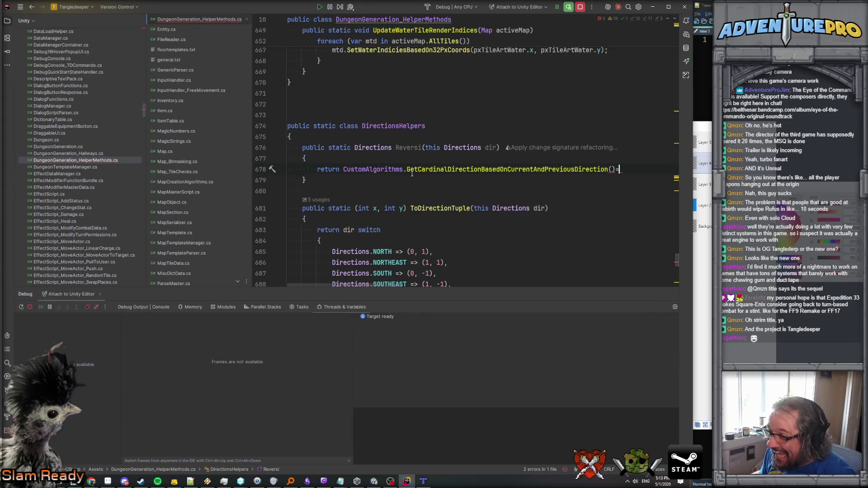
left_click_drag(418, 170, 622, 171)
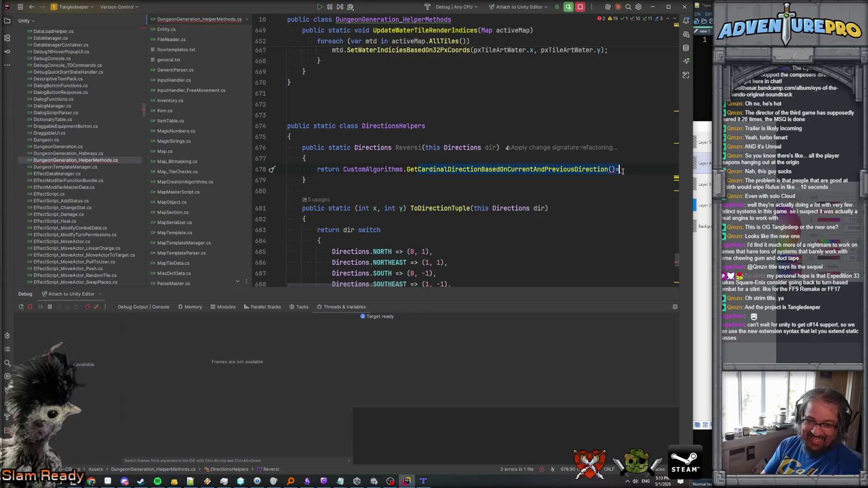
type("Op")
key("Return")
type("dir);")
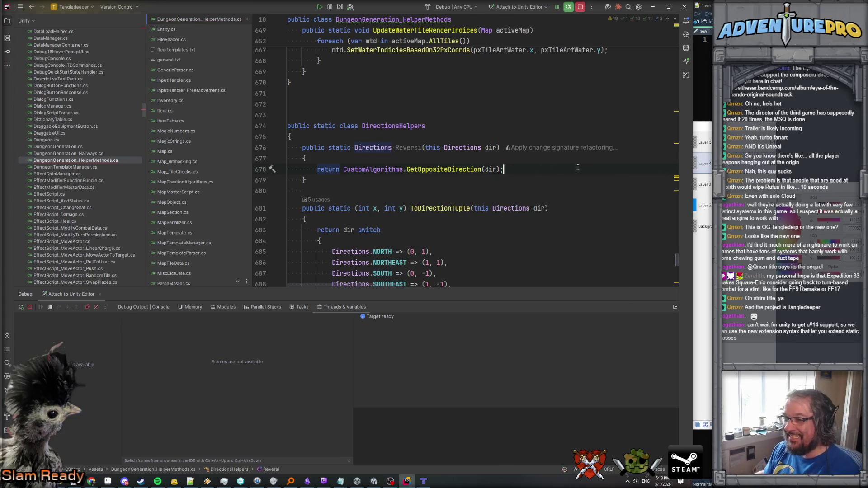
Check the GetOppositeDirection declaration, then navigate back to ConnectRoomToConnector.
left_click(434, 171, "ctrl")
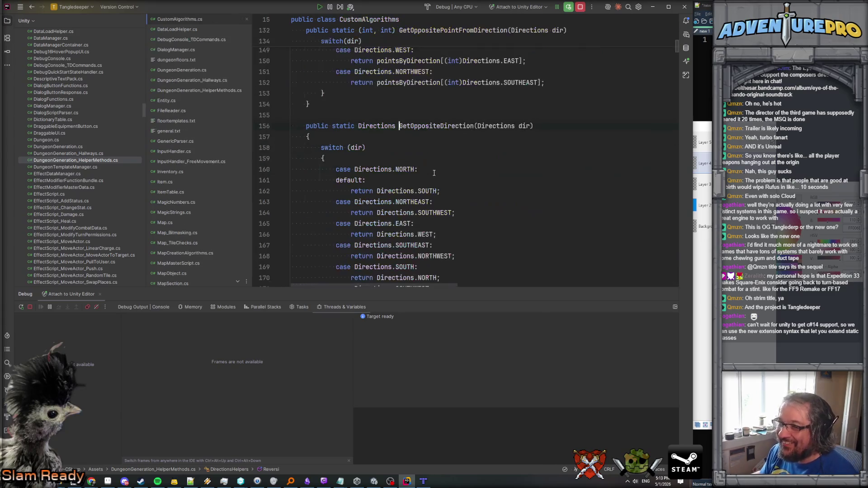
scroll(434, 173, "down", 3)
key("ctrl+minus")
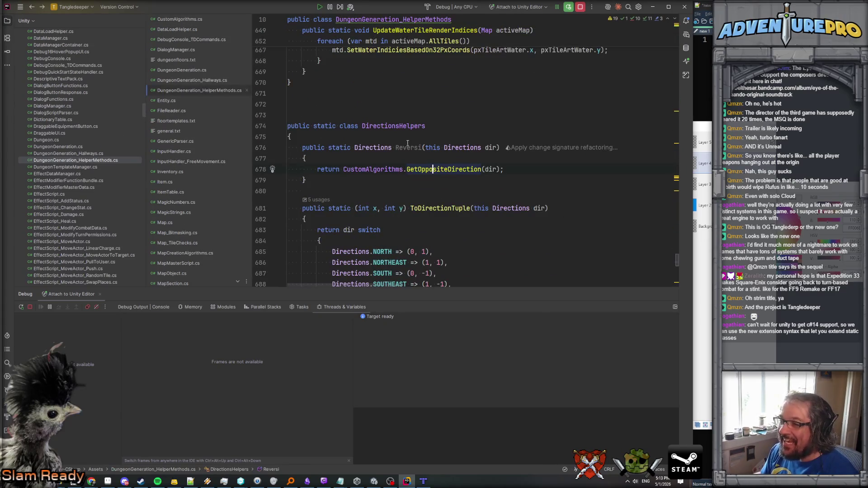
double_click(407, 148)
key("ctrl+minus")
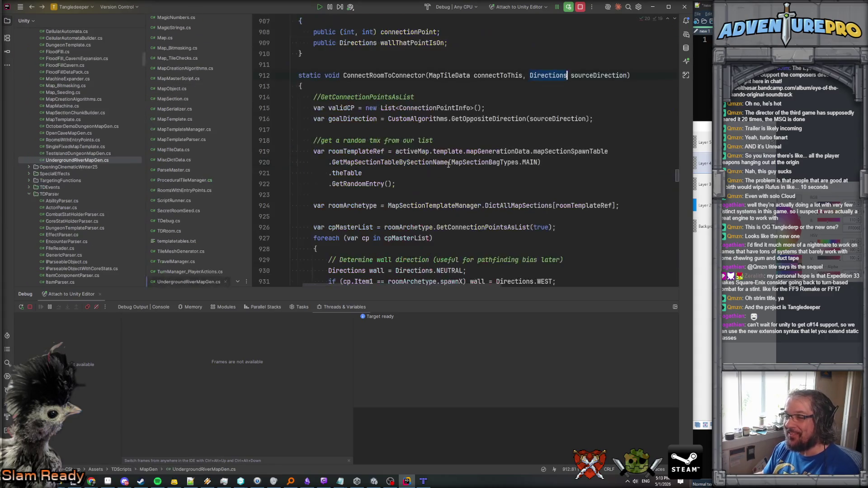
Change goalDirection's assignment to sourceDirection.Reversi();.
left_click(426, 119)
key("shift+End")
type("sou")
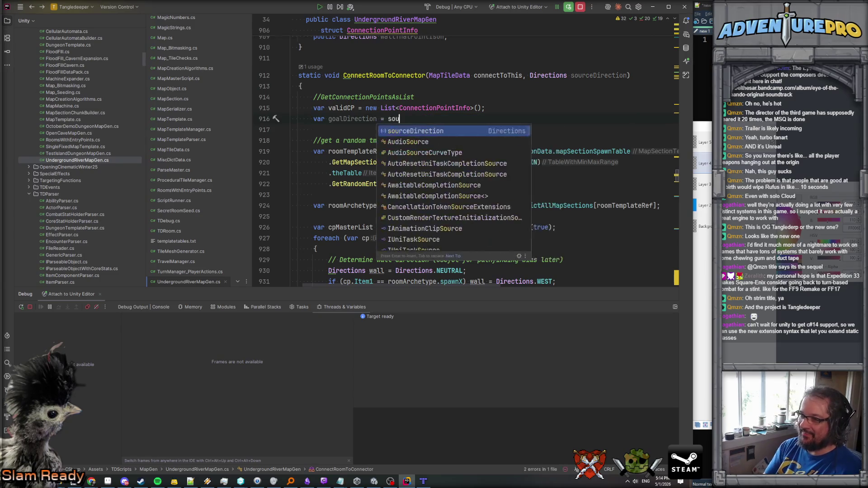
key("Return")
type(".Re")
key("Return")
type(";")
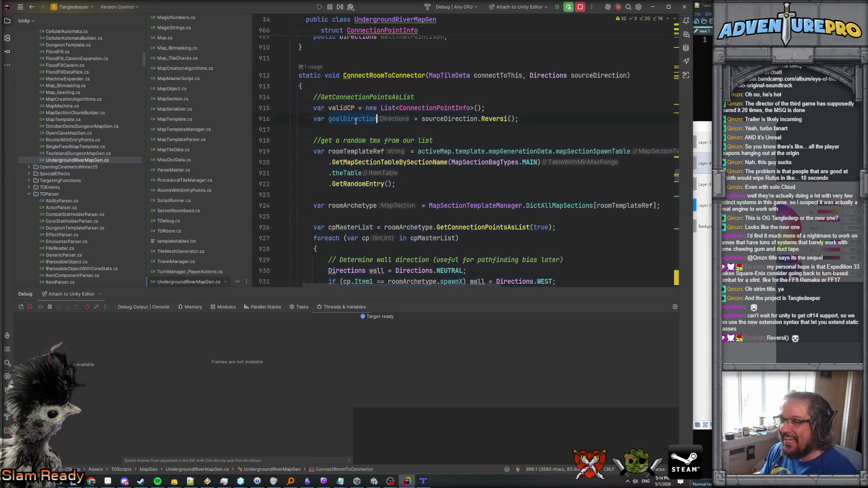
left_click(491, 119)
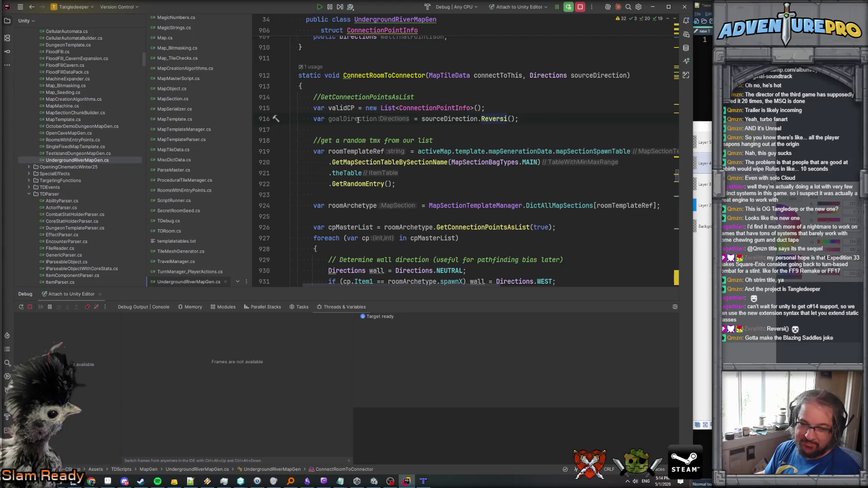
mouse_move(355, 118)
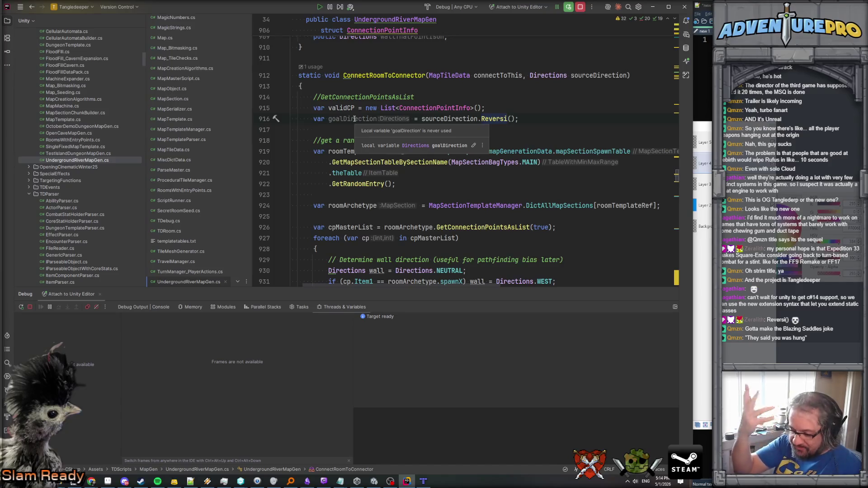
double_click(347, 121)
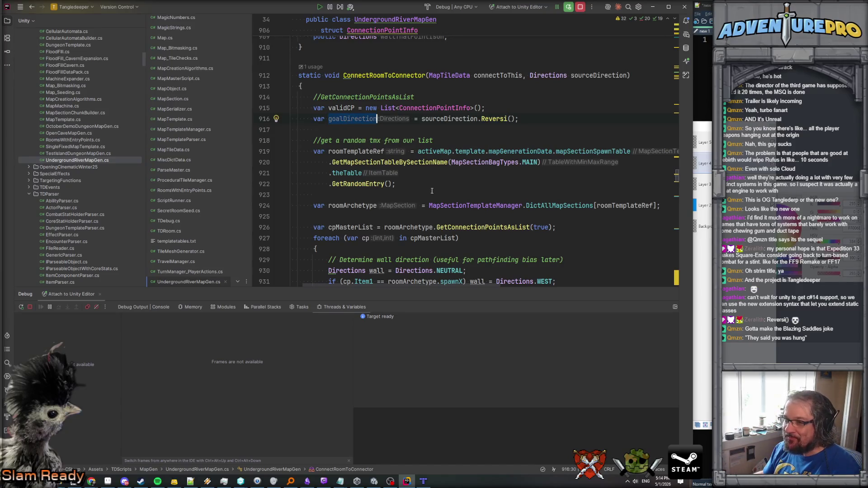
Start an if( wall == goal check on a new line above validCP.Add.
scroll(434, 195, "down", 5)
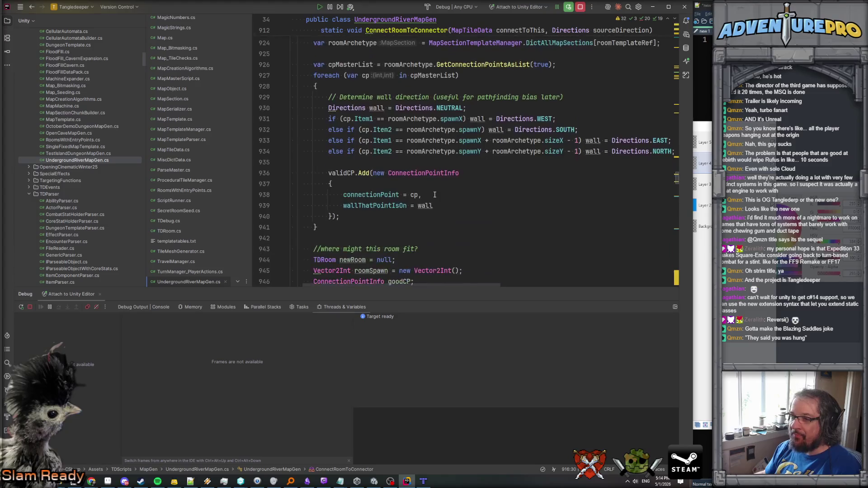
left_click(392, 160)
key("Return")
type("if( ")
type("wall == ")
type("goal")
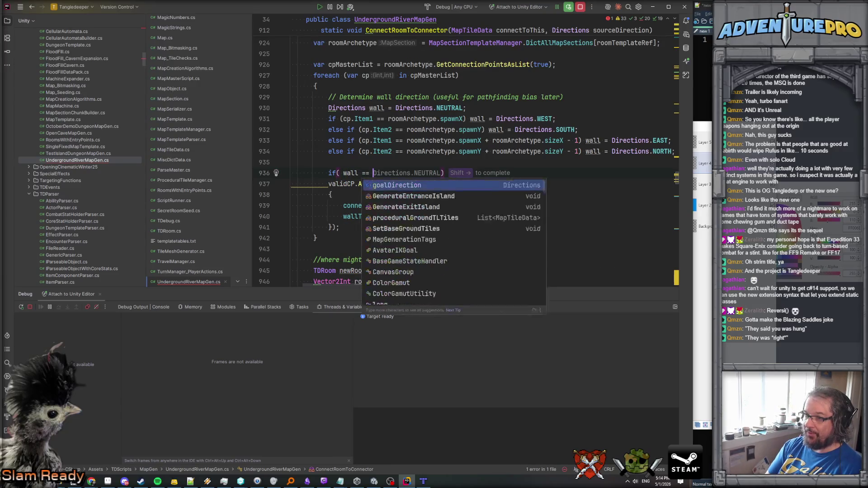
Complete 'if (wall == goalDirection)' and wrap the indented validCP.Add call in braces.
key("Return")
type(")(")
key("BackSpace")
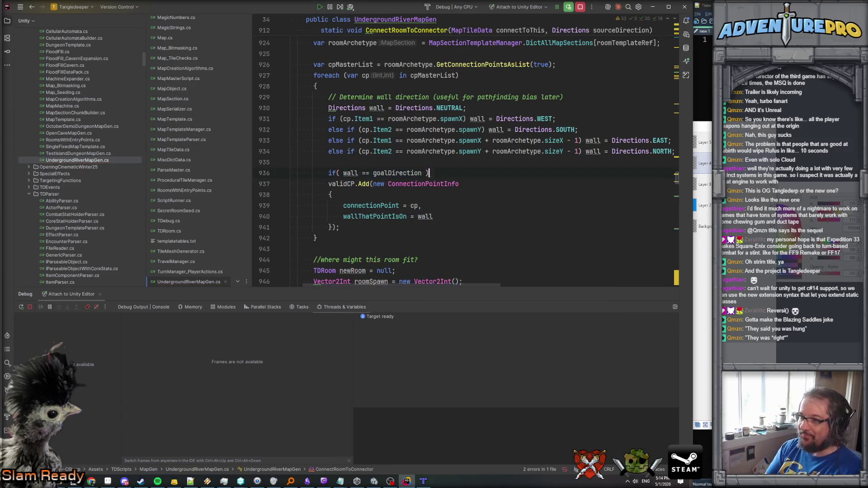
left_click(291, 183)
type("{")
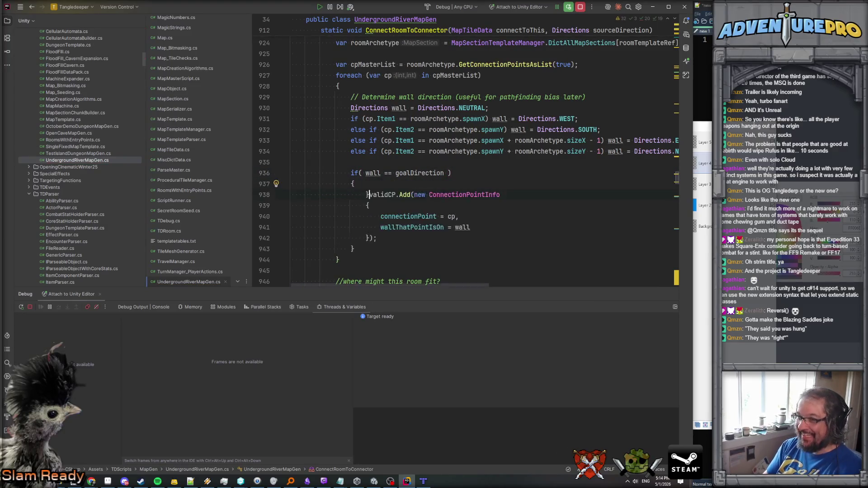
key("Return")
key("Return")
key("Delete")
key("Delete")
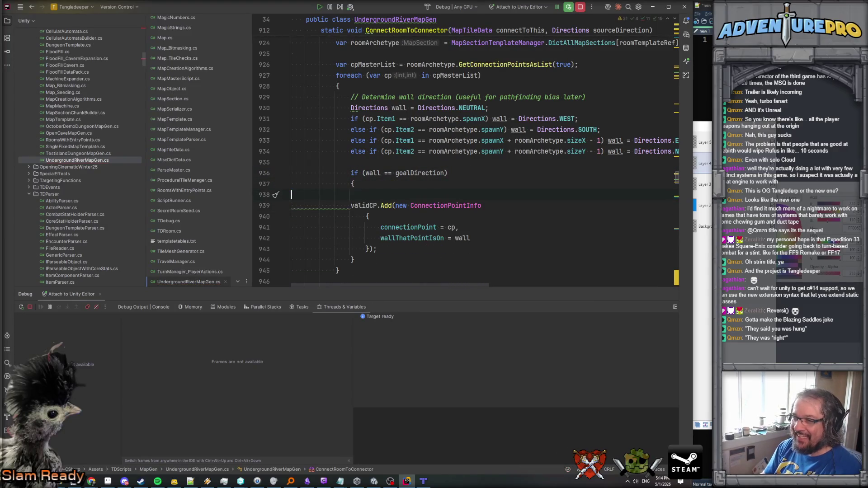
key("shift+Down")
key("shift+Down")
key("shift+Down")
key("Tab")
key("End")
key("Return")
type("}")
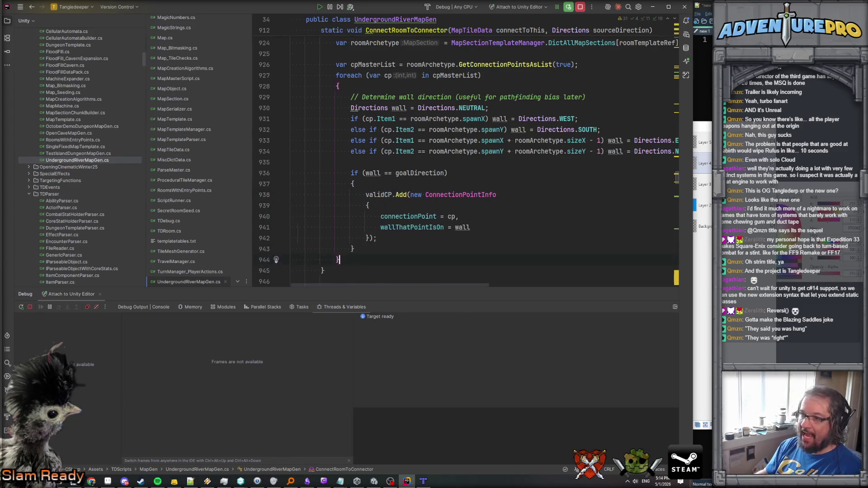
Review the connection-point loop around the new if block.
left_click(437, 216)
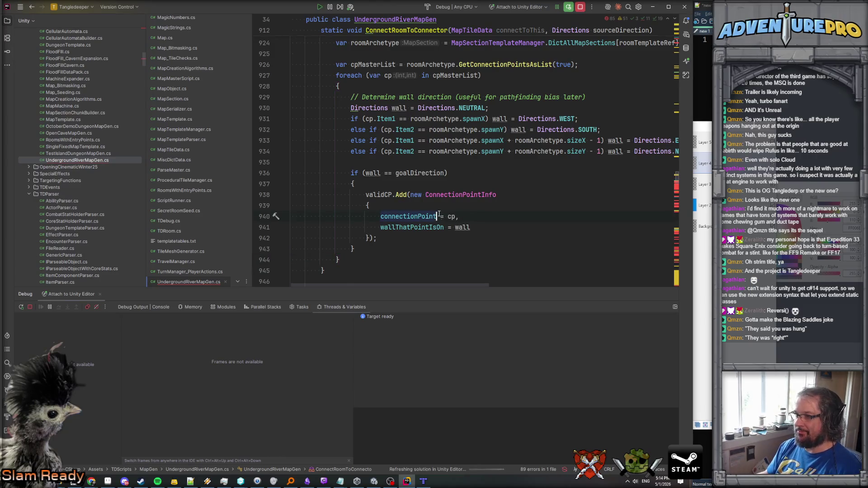
scroll(441, 219, "down", 1)
scroll(441, 220, "down", 6)
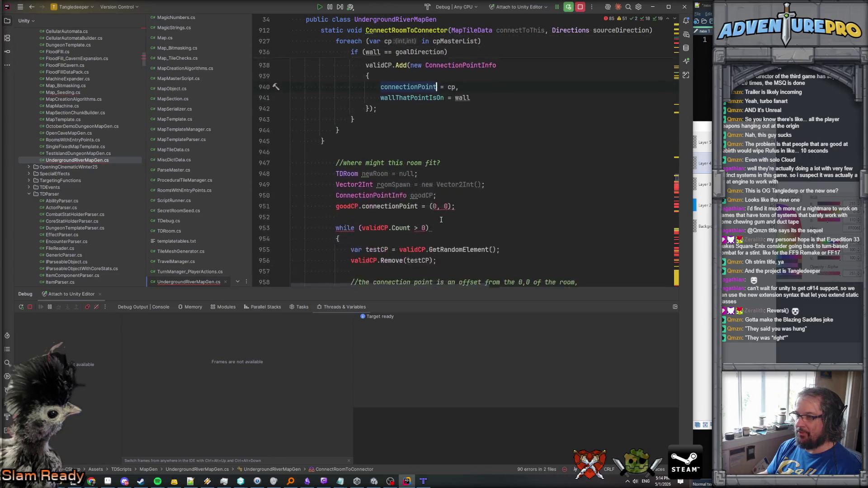
scroll(441, 219, "up", 5)
left_click(348, 231)
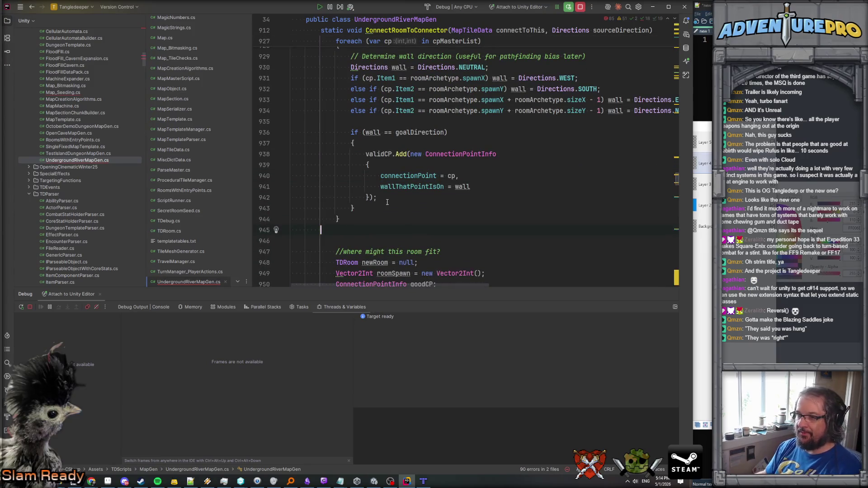
left_click(374, 197)
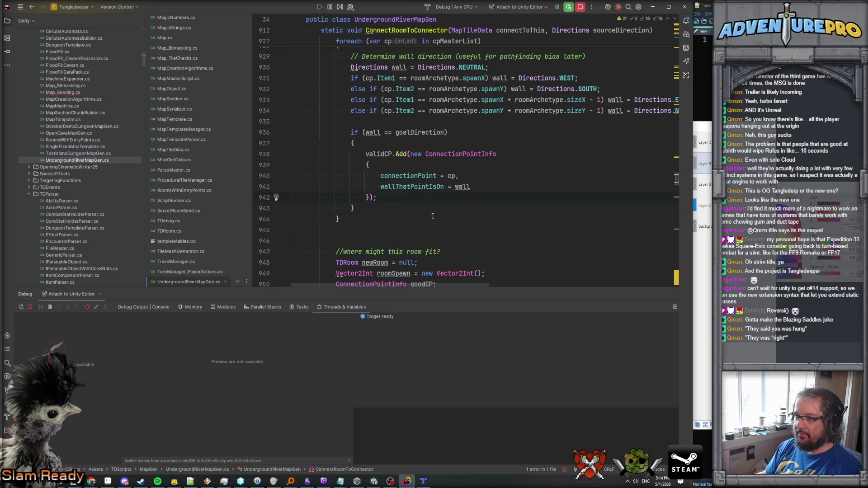
scroll(396, 212, "up", 5)
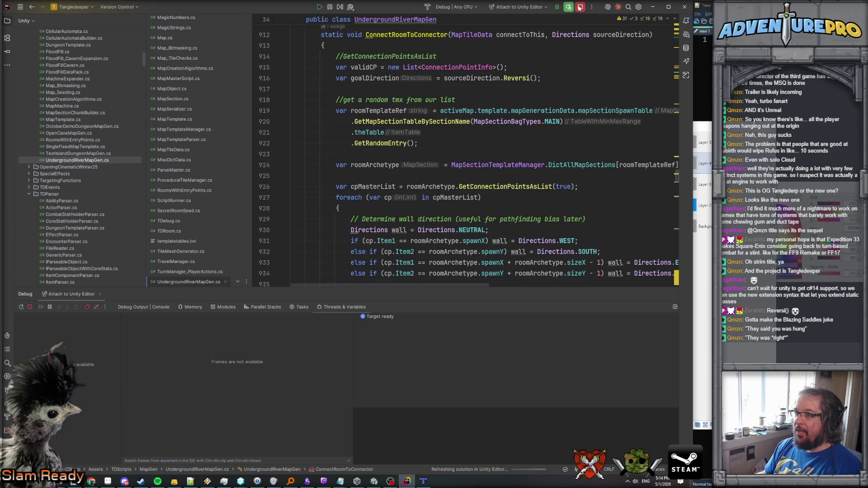
Look over the top of ConnectRoomToConnector, then switch to the Unity Editor with Alt+Tab.
mouse_move(379, 190)
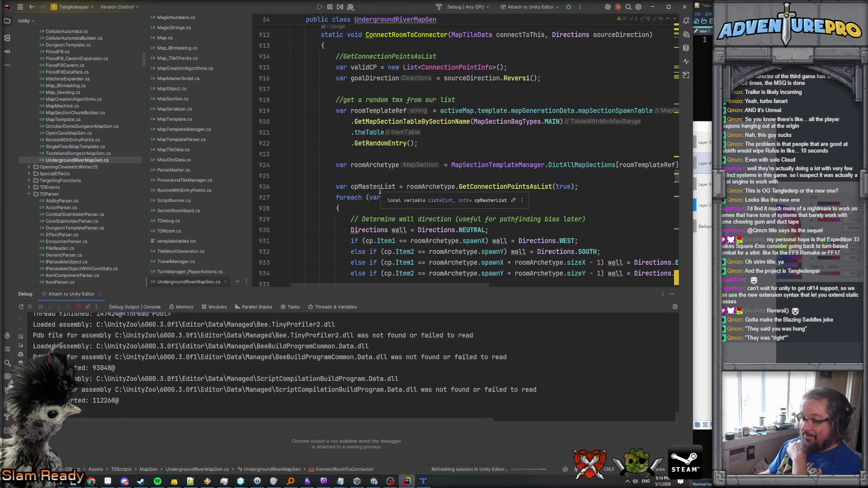
left_click(378, 481)
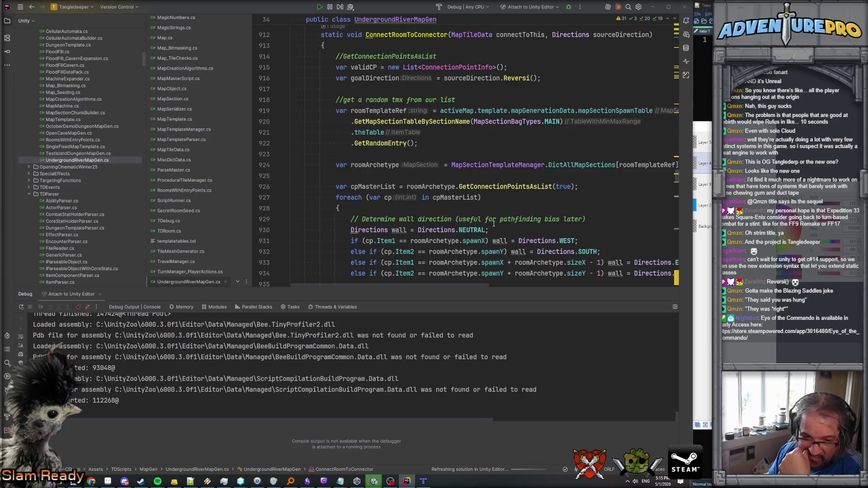
left_click(417, 199)
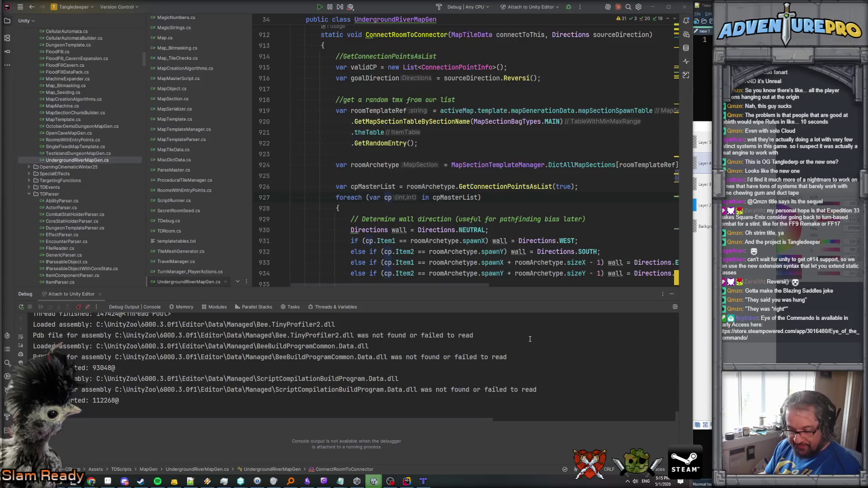
key("alt+Tab")
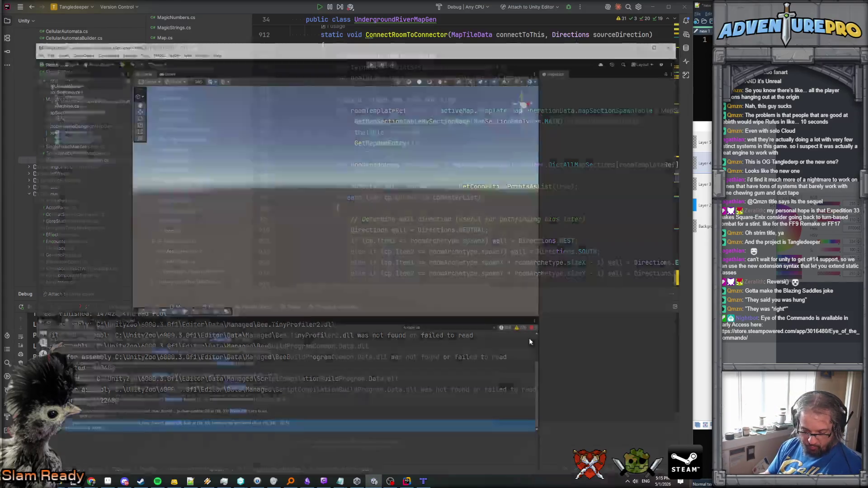
Start the game and walk across the river islands into the large room and north.
left_click(364, 24)
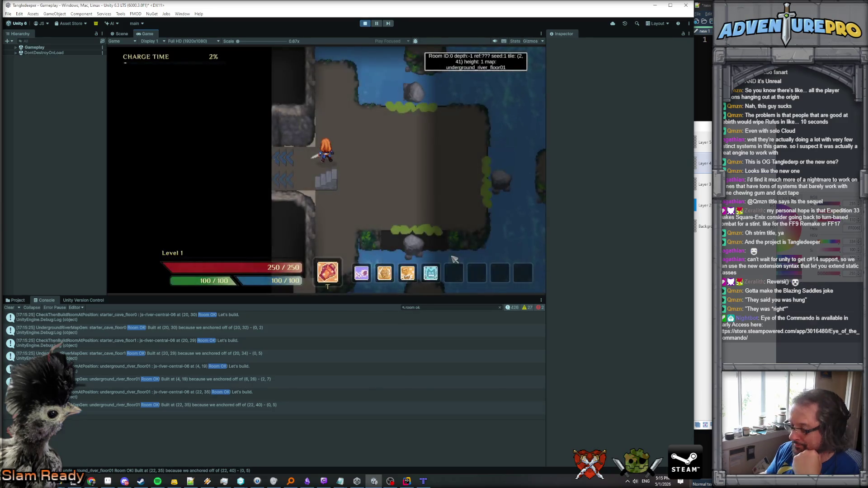
key("w")
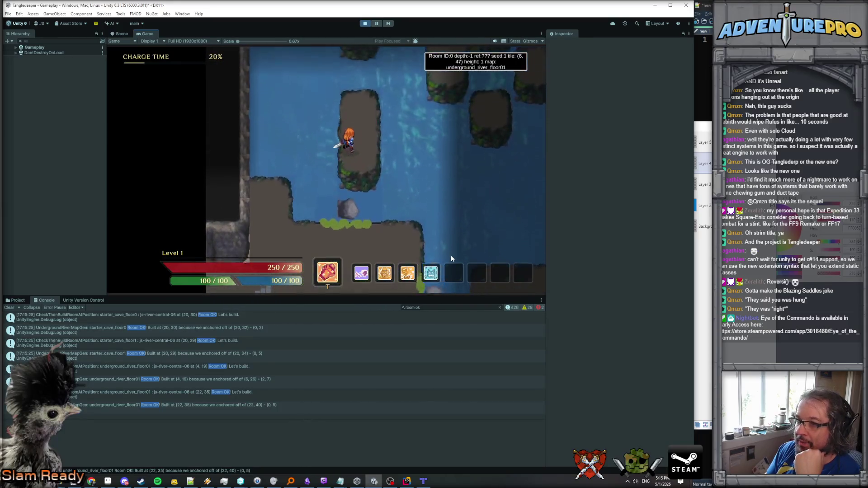
key("s")
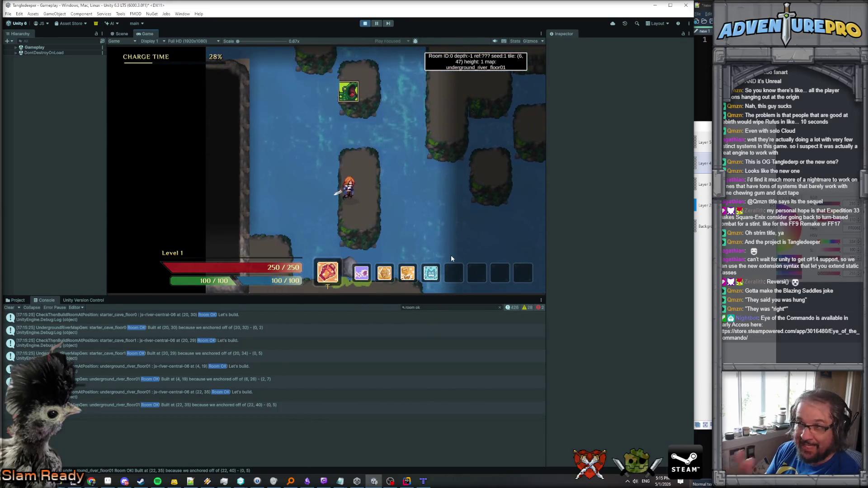
key("d")
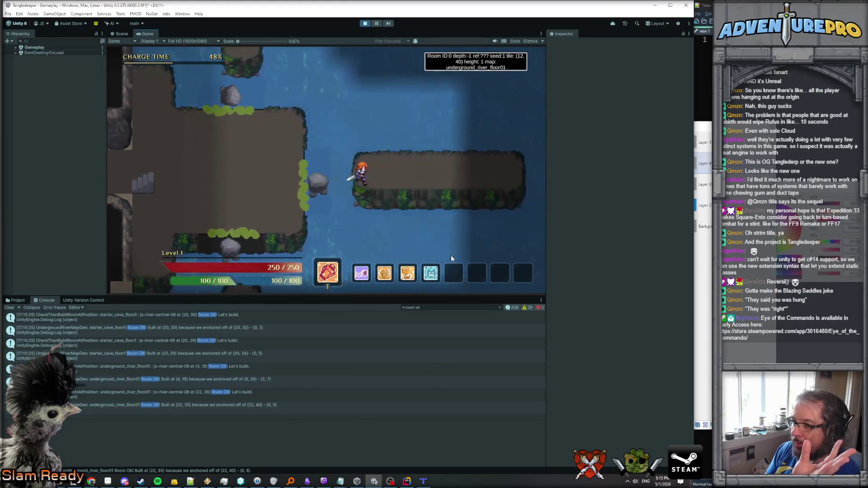
key("d")
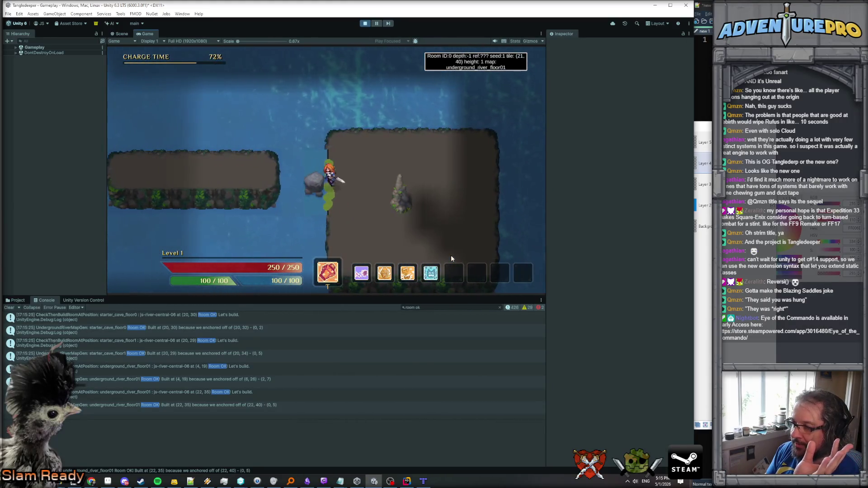
key("a")
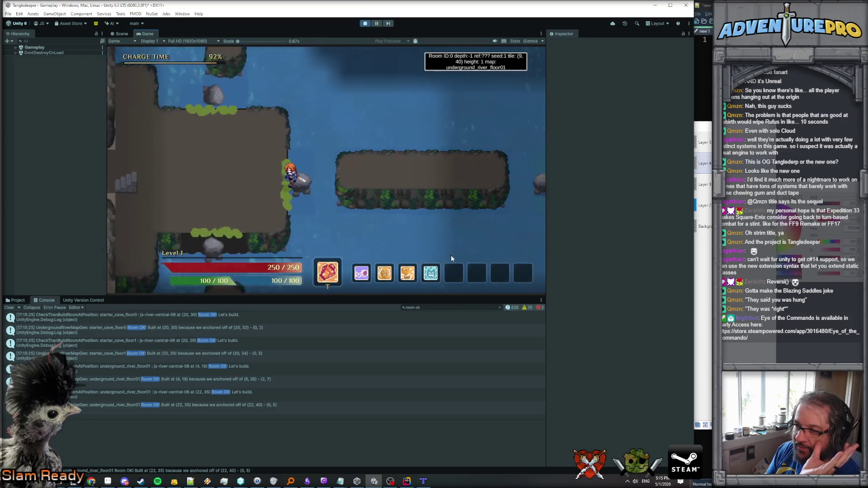
key("w")
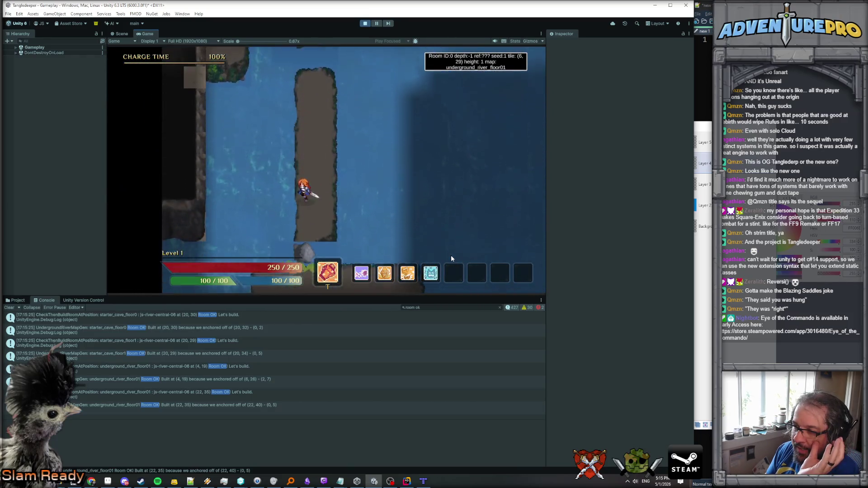
key("s")
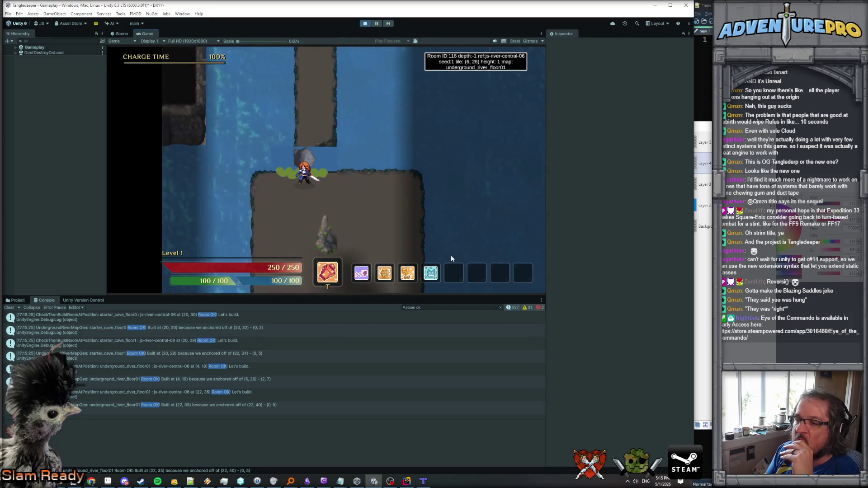
Walk repeatedly past the connection rock between the platform and the upper corridor.
key("w")
key("s")
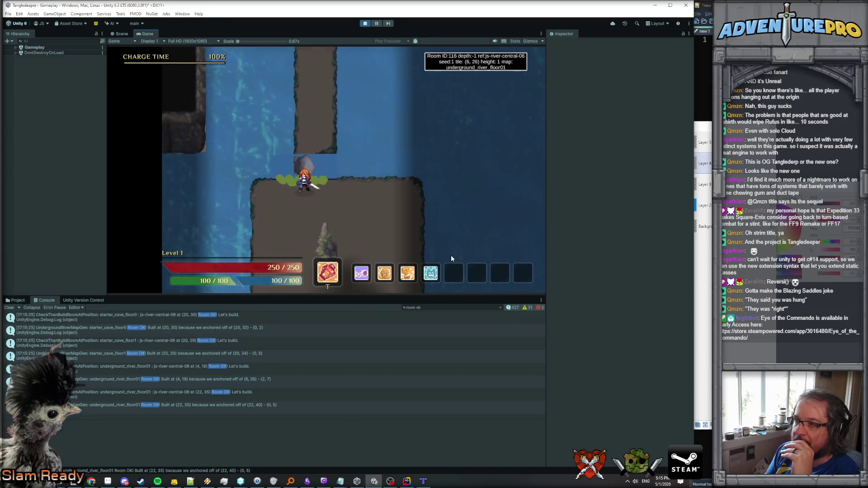
key("w")
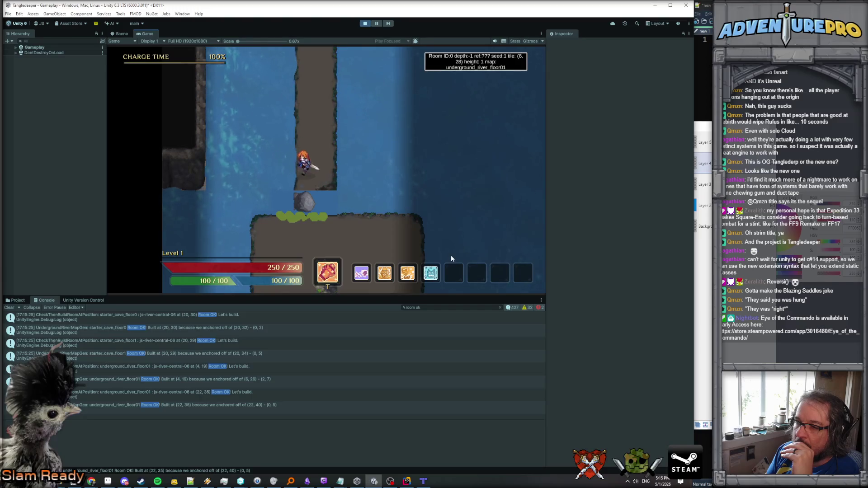
key("s")
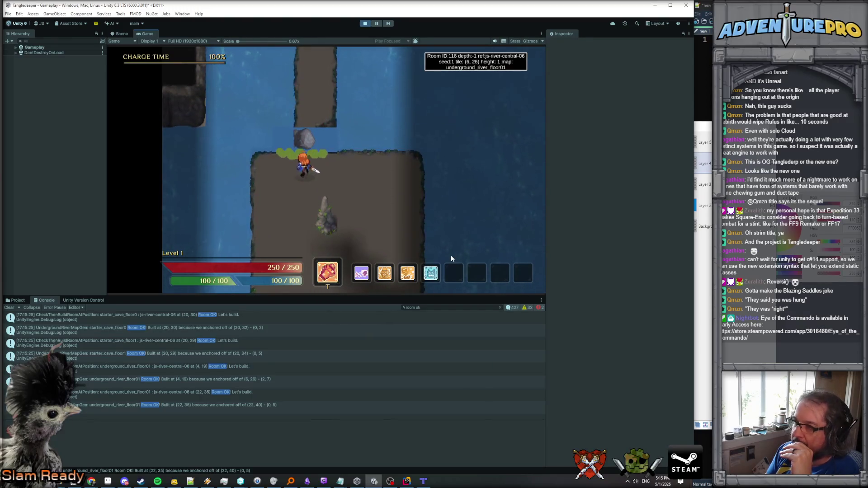
key("w")
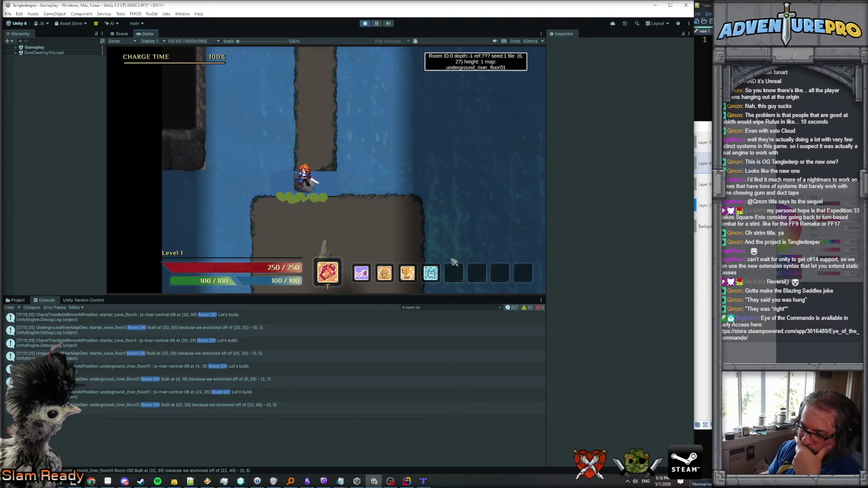
key("s")
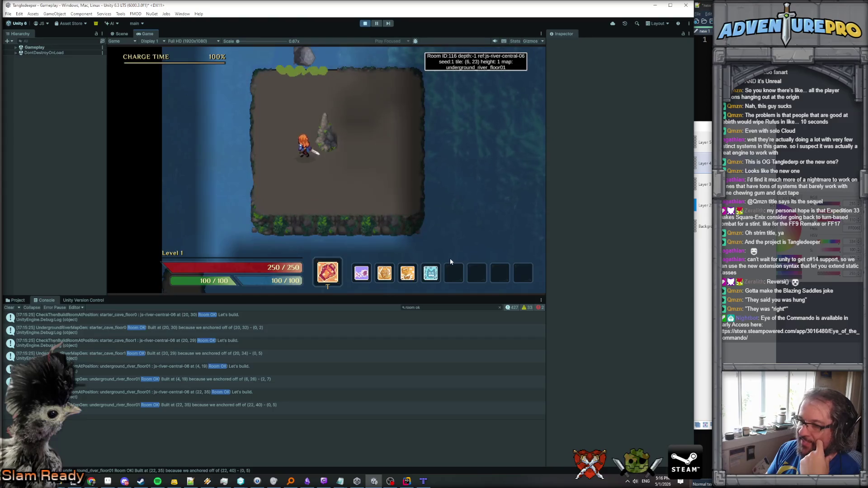
key("w")
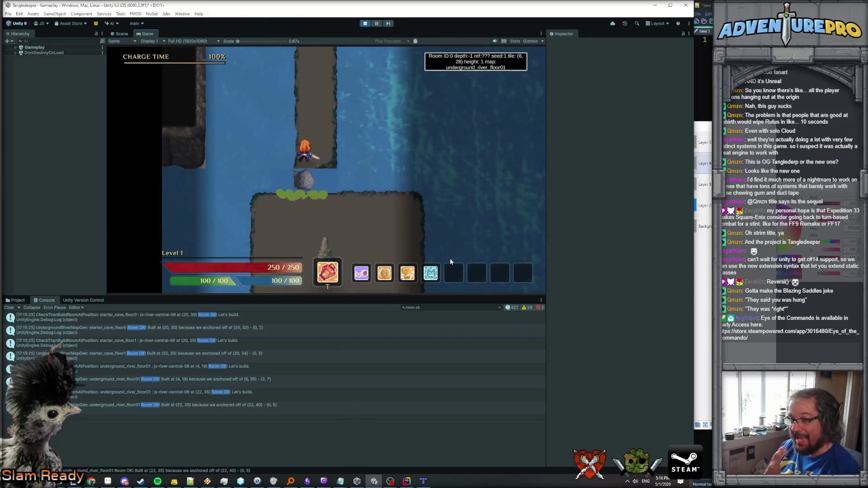
key("s")
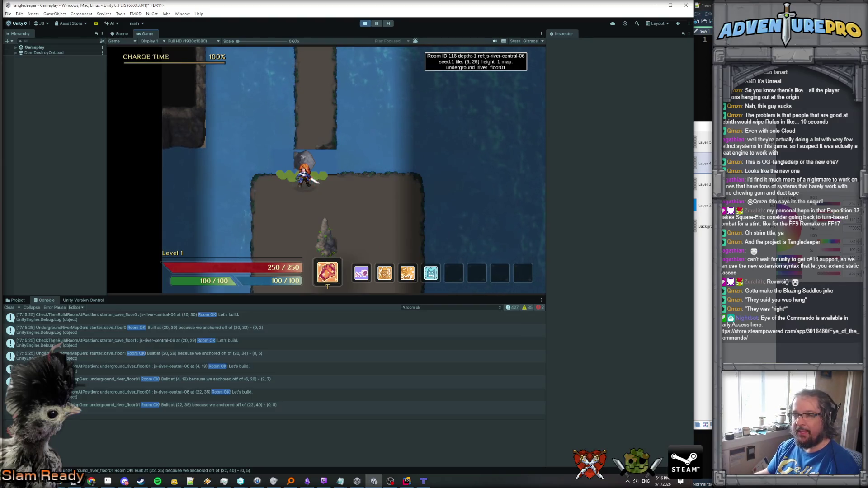
key("w")
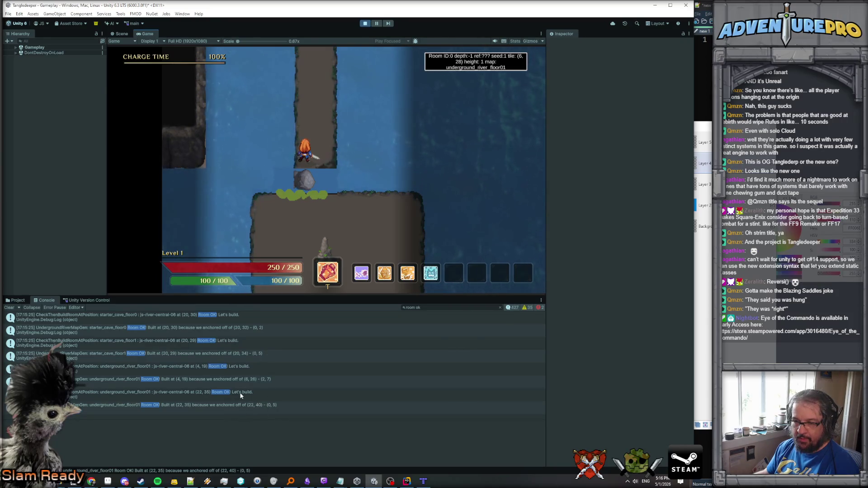
Compare the Console details of the Built at (4, 19) and (20, 29) entries.
left_click(203, 382)
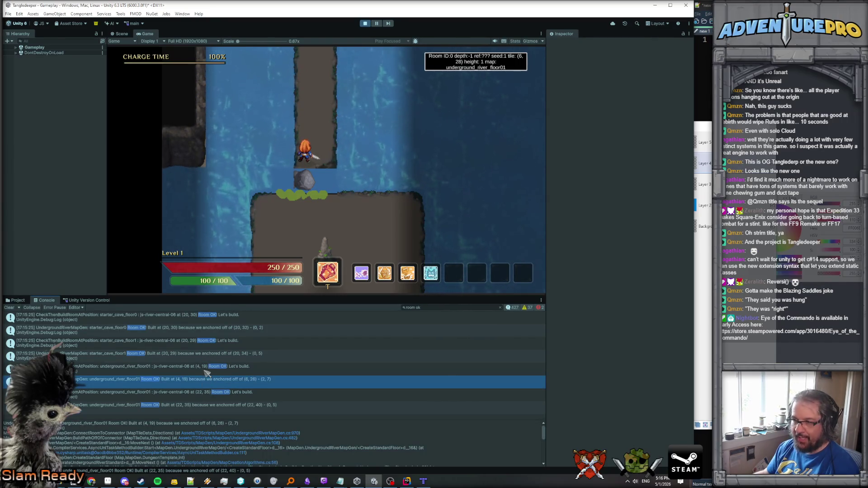
left_click(214, 354)
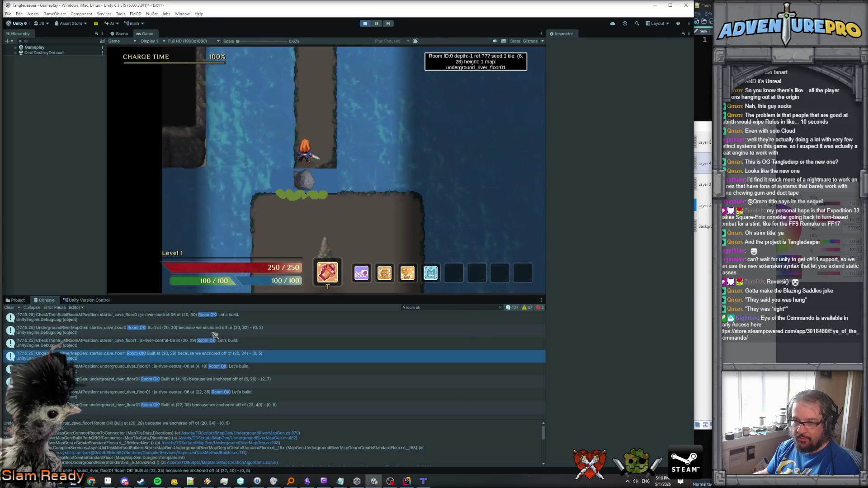
left_click(217, 382)
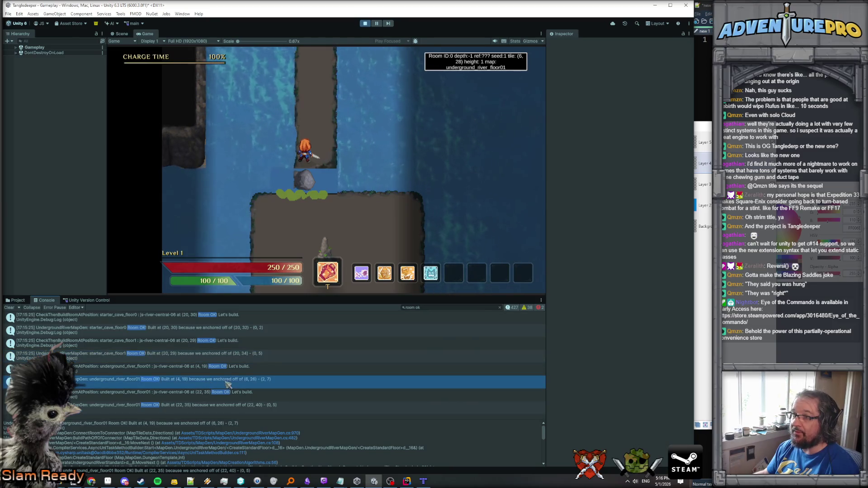
Walk the character back and forth between the ledge and the corridor.
key("s")
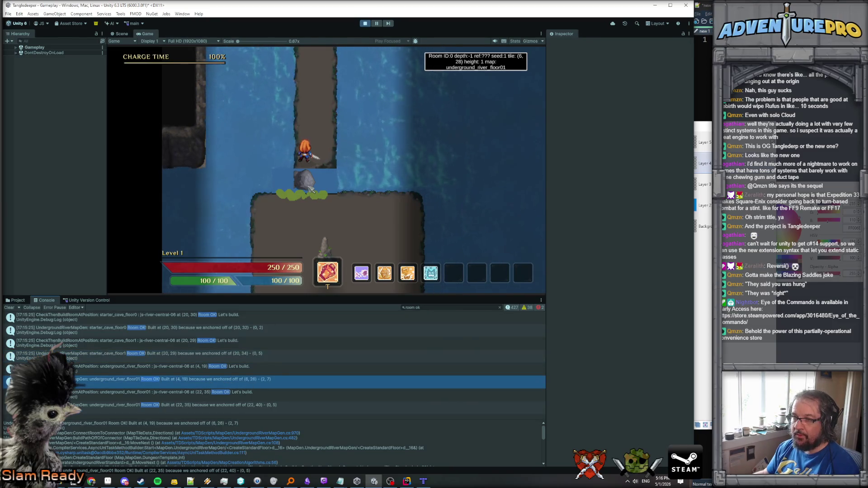
key("w")
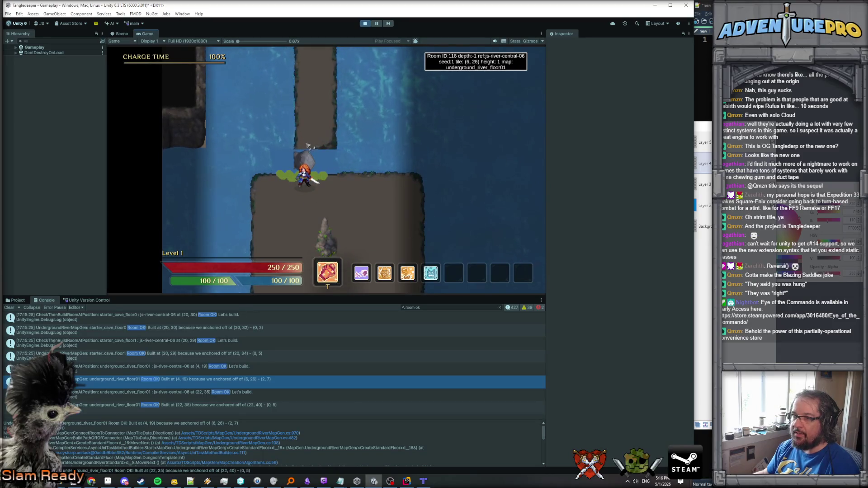
key("s")
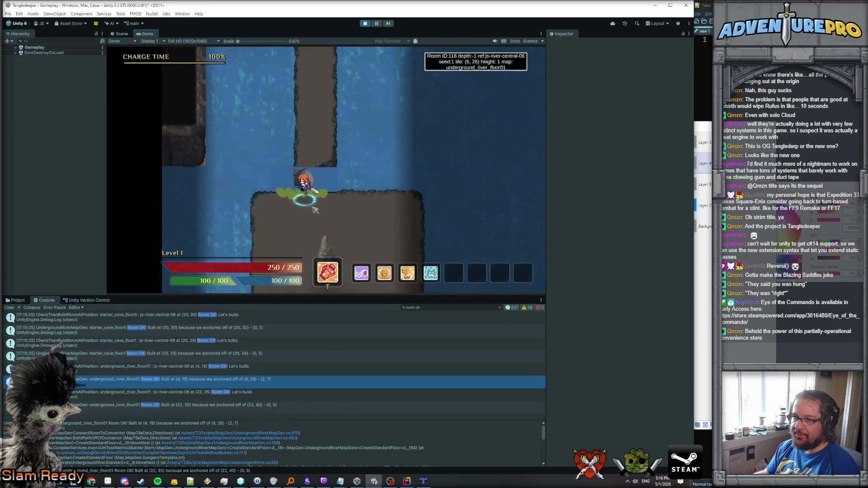
key("w")
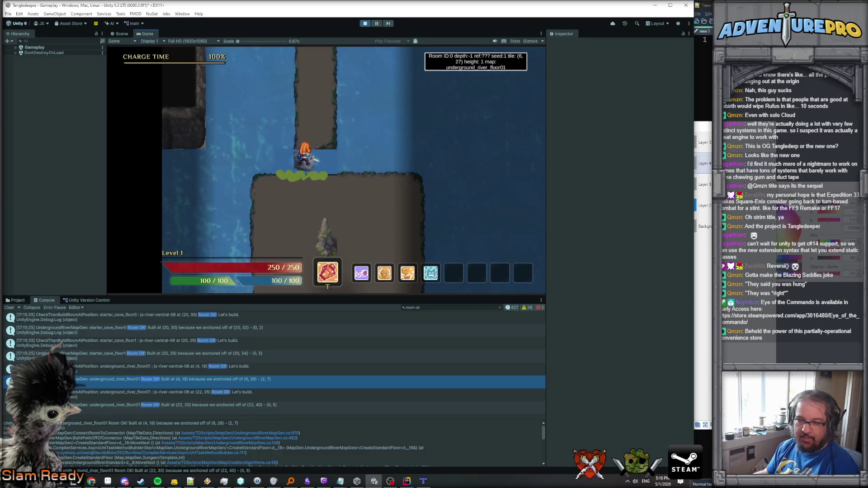
key("s")
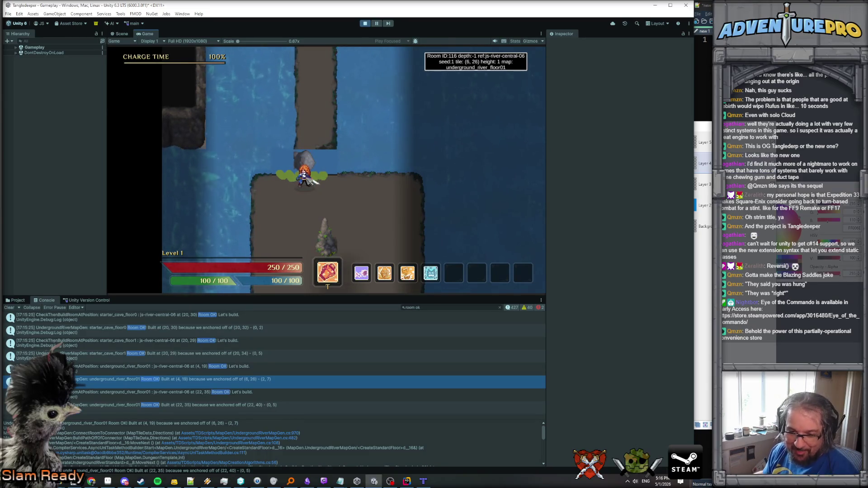
mouse_move(73, 481)
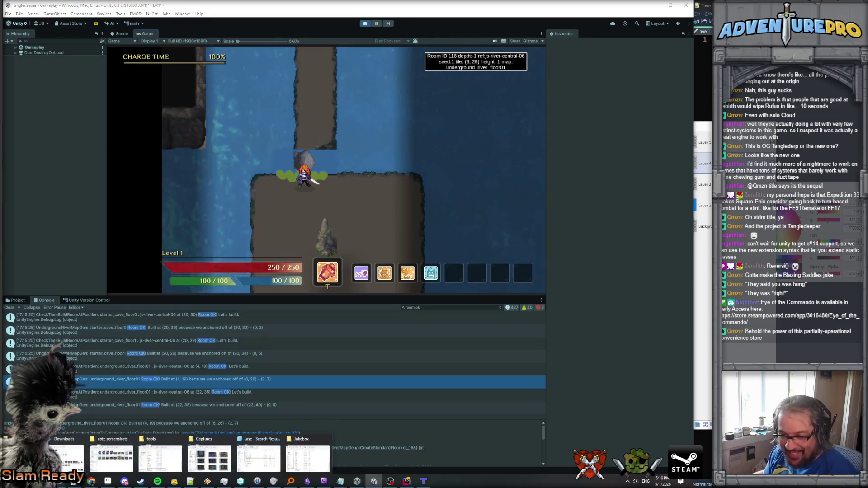
key("super")
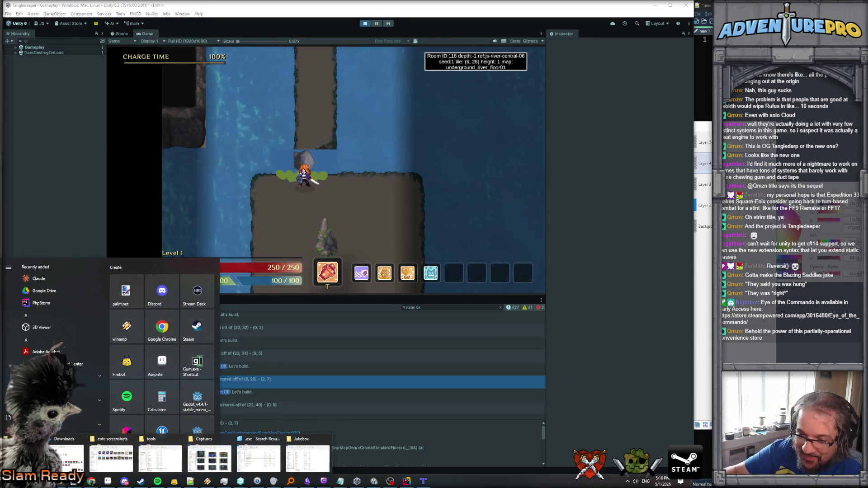
Launch Audacity and skip the update and crash-recovery prompts.
type("blender")
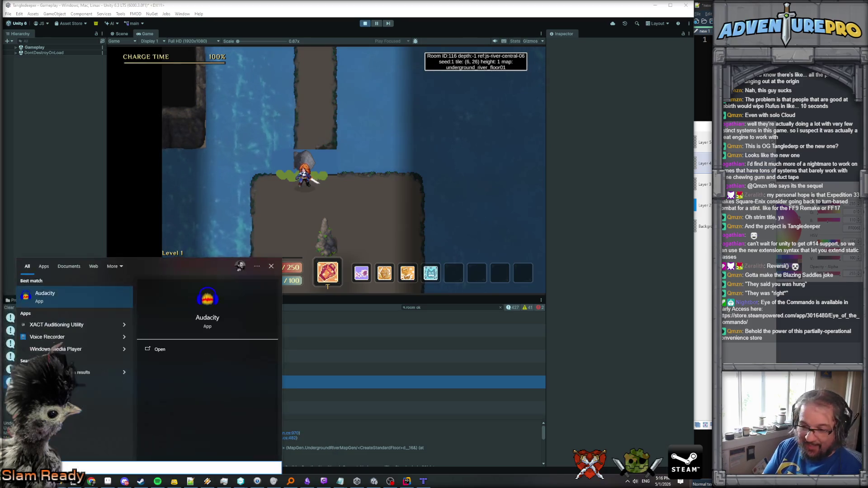
key("Escape")
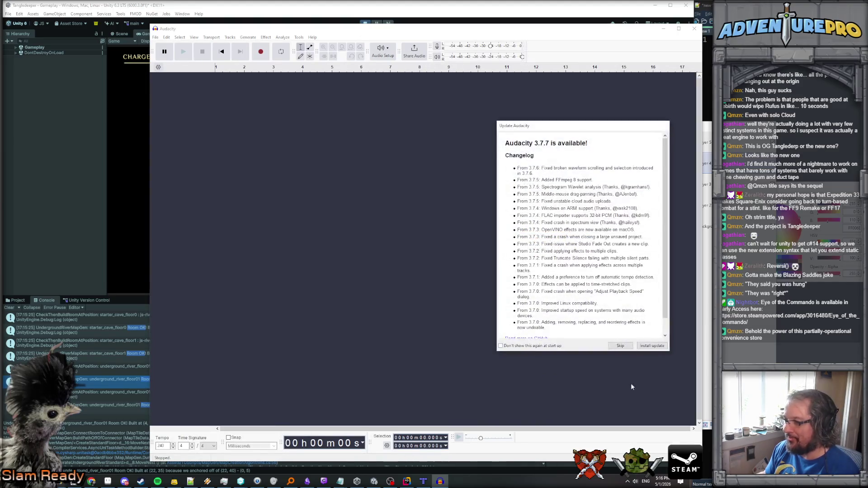
left_click(620, 345)
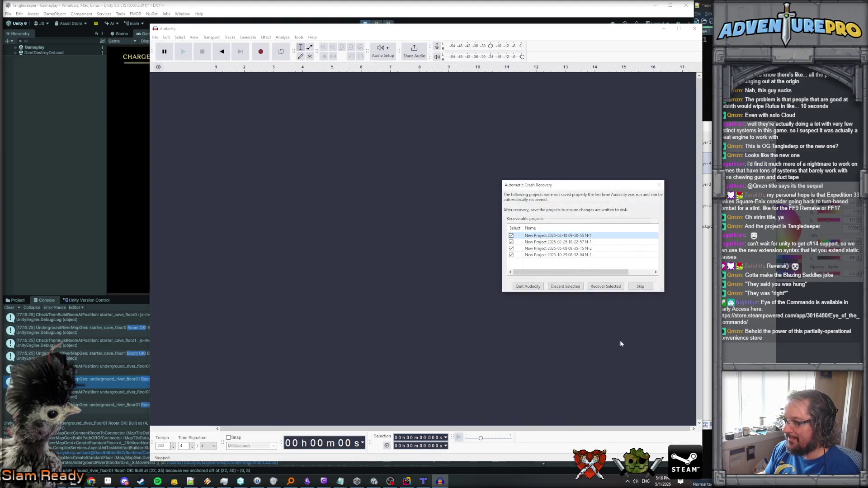
left_click(635, 287)
Open balthier_jibba.aup3 from the recent files list.
left_click(155, 38)
mouse_move(171, 60)
left_click(281, 60)
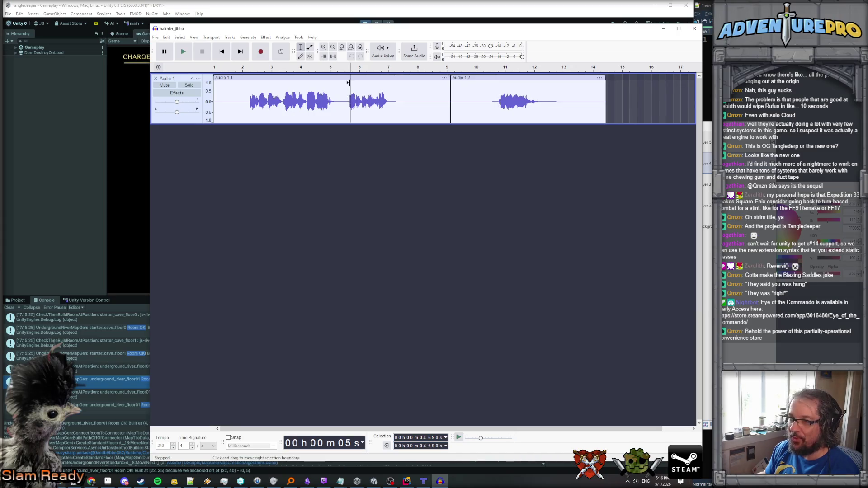
left_click(340, 90)
key("space")
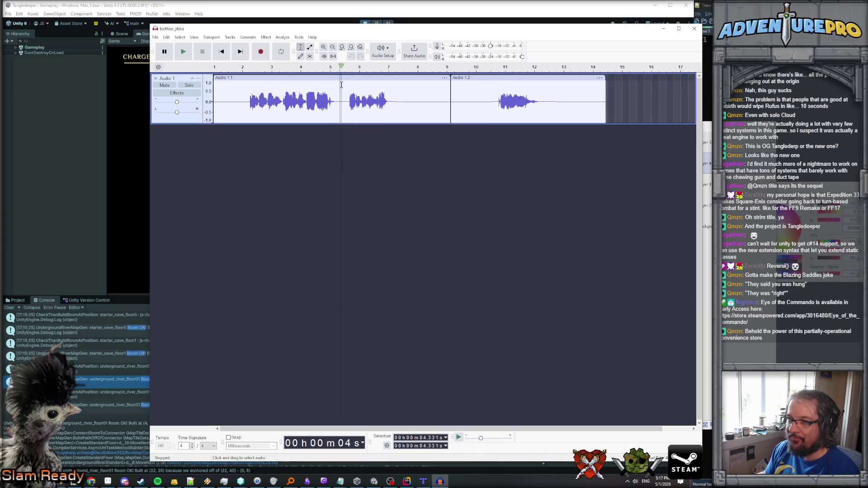
left_click(202, 52)
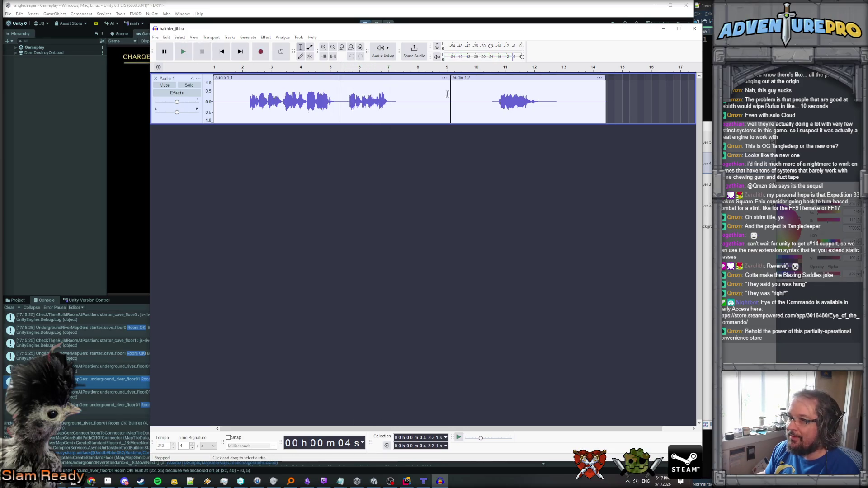
left_click(496, 92)
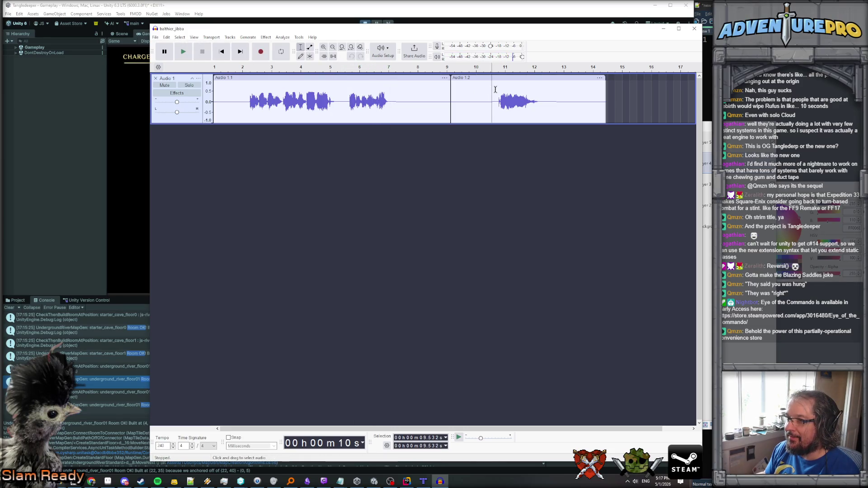
left_click(185, 54)
left_click(202, 53)
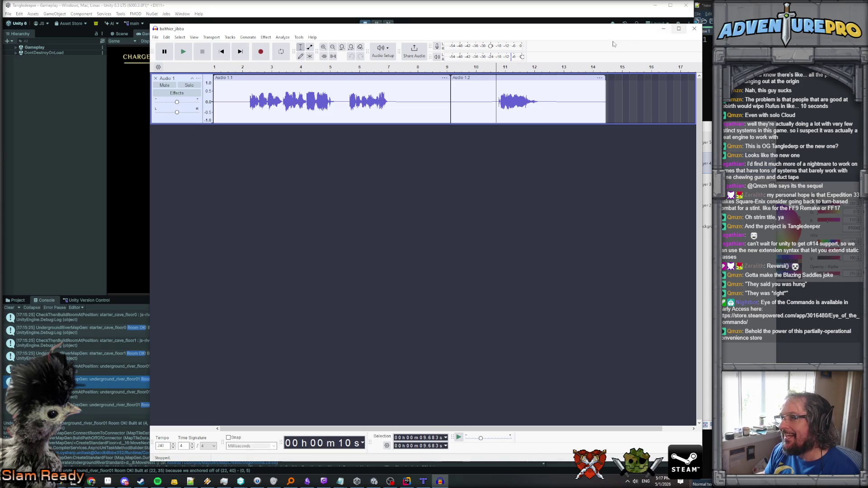
left_click(663, 29)
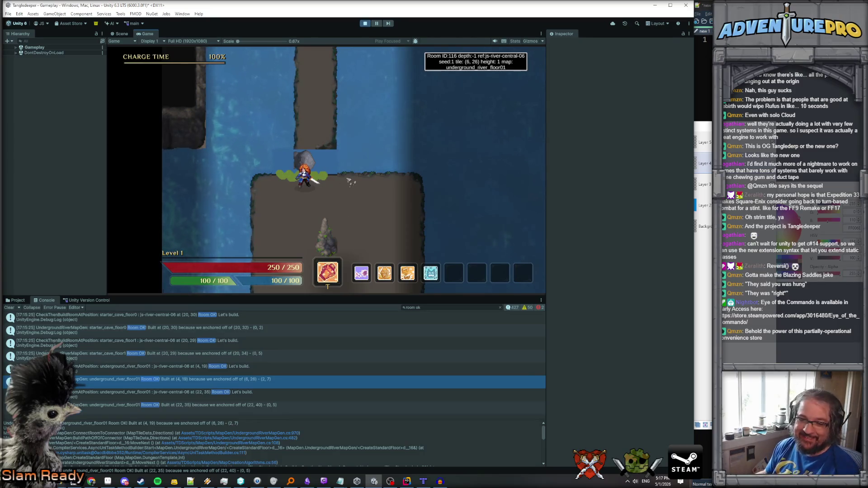
Walk up the rock path, down onto the room 116 platform, then back into the corridor.
key("w")
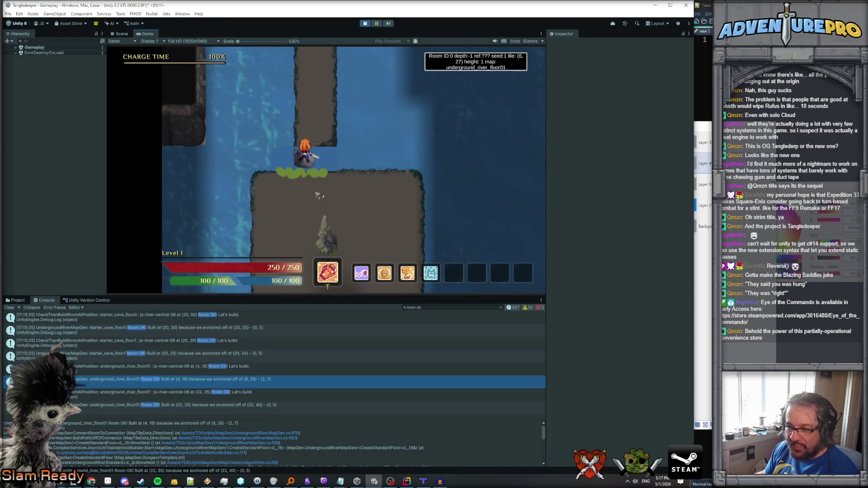
key("w")
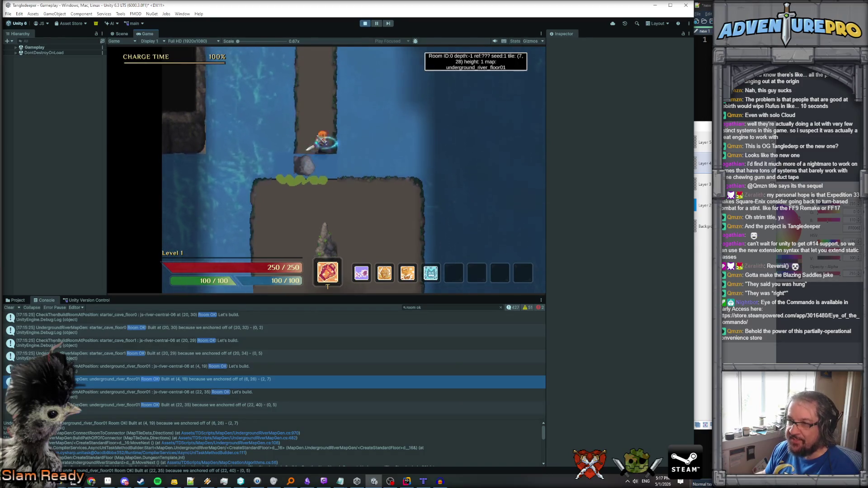
key("s")
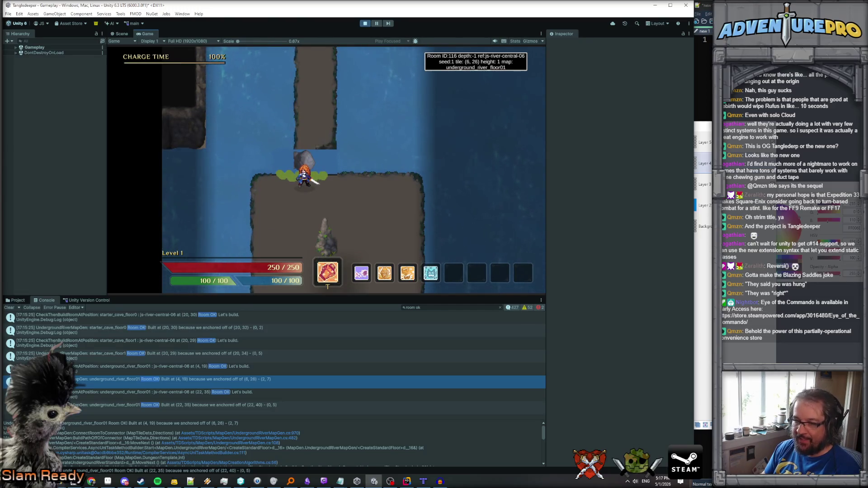
key("s")
key("a")
key("w")
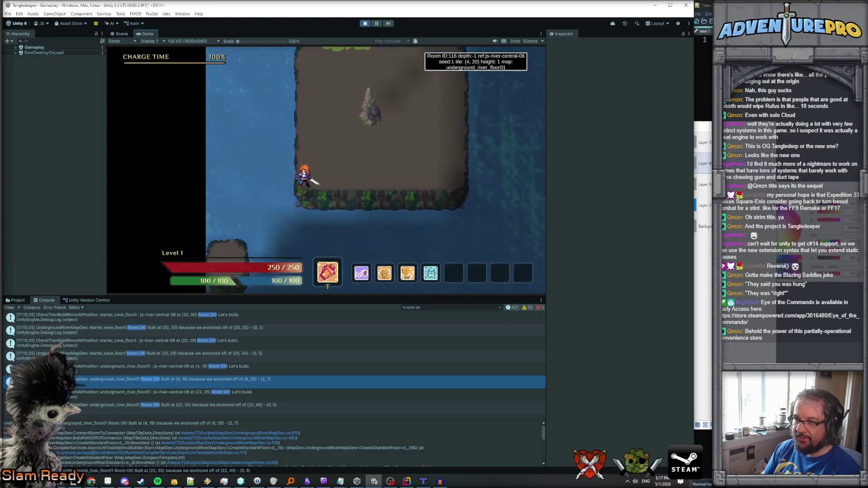
key("d")
key("w")
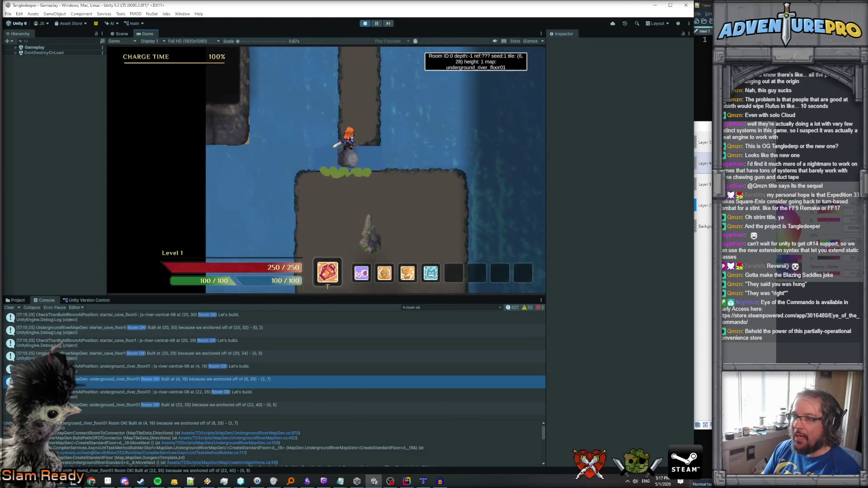
Step between the corridor and platform, then stop play mode and open the stack-trace line.
key("s")
key("w")
key("w")
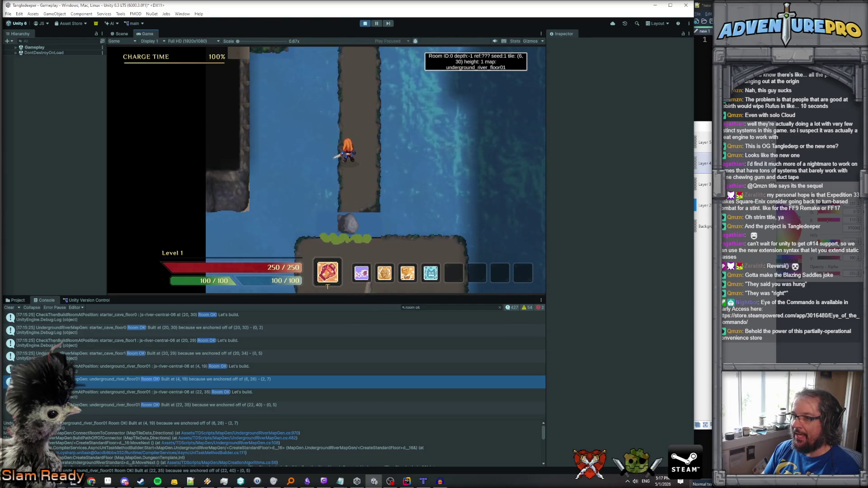
key("s")
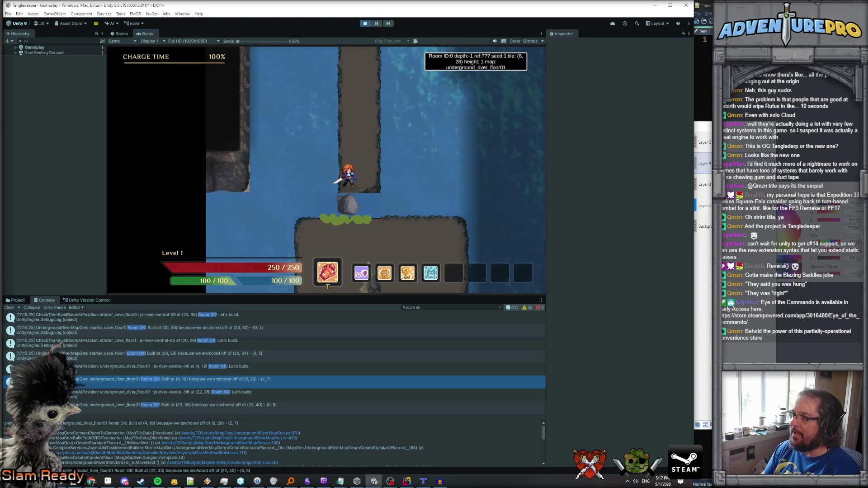
key("s")
key("w")
key("ctrl+p")
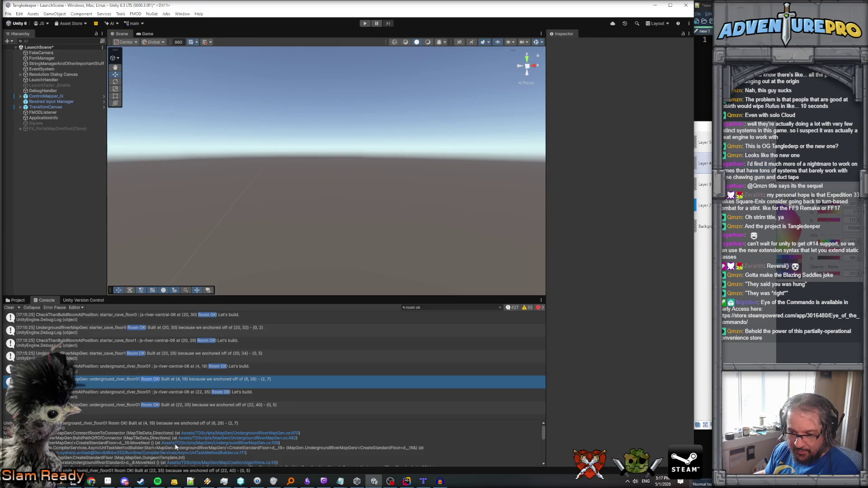
left_click(205, 437)
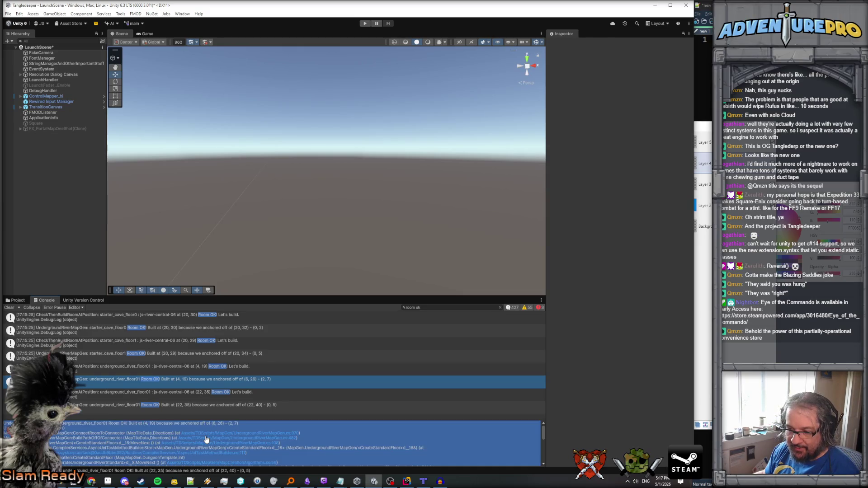
scroll(402, 161, "up", 3)
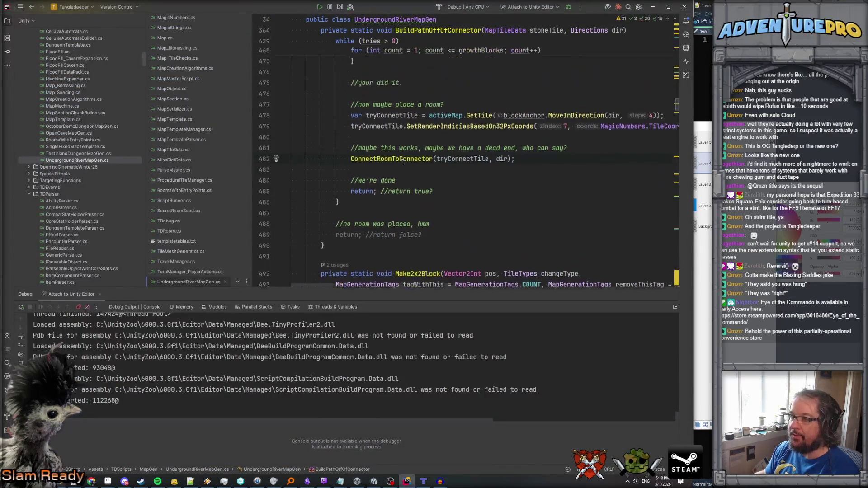
scroll(402, 162, "right", 3)
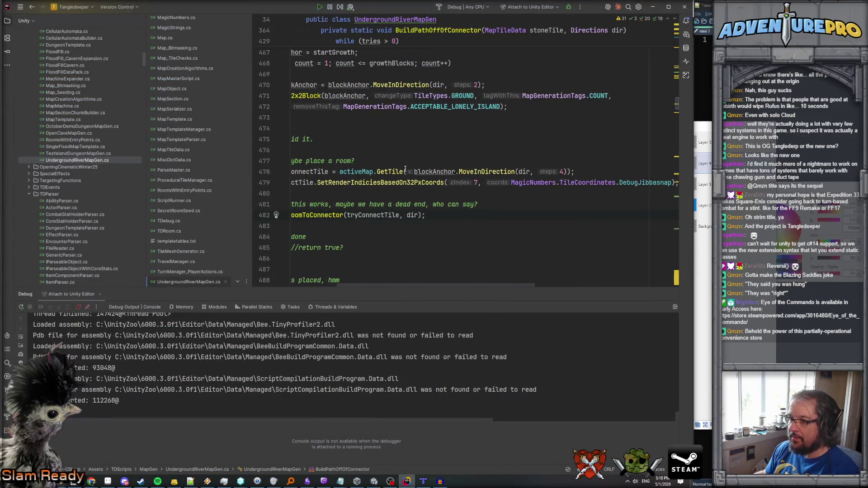
scroll(405, 169, "left", 3)
left_click(492, 172)
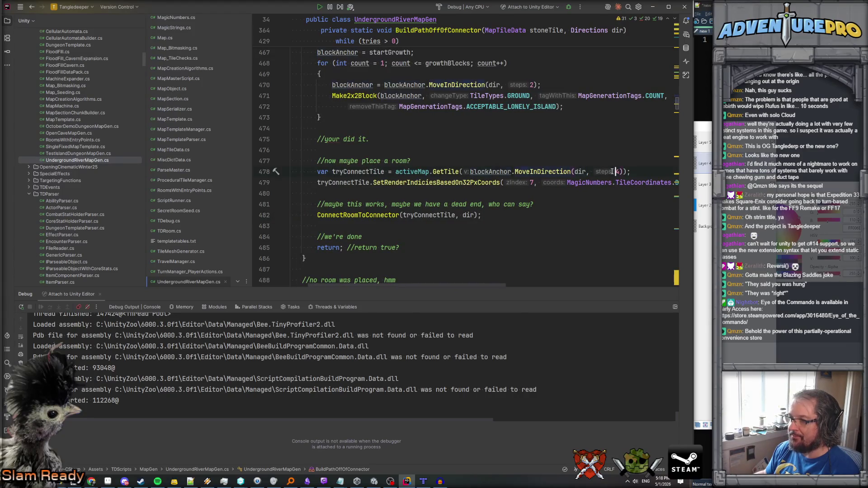
scroll(556, 185, "up", 1)
scroll(547, 185, "left", 2)
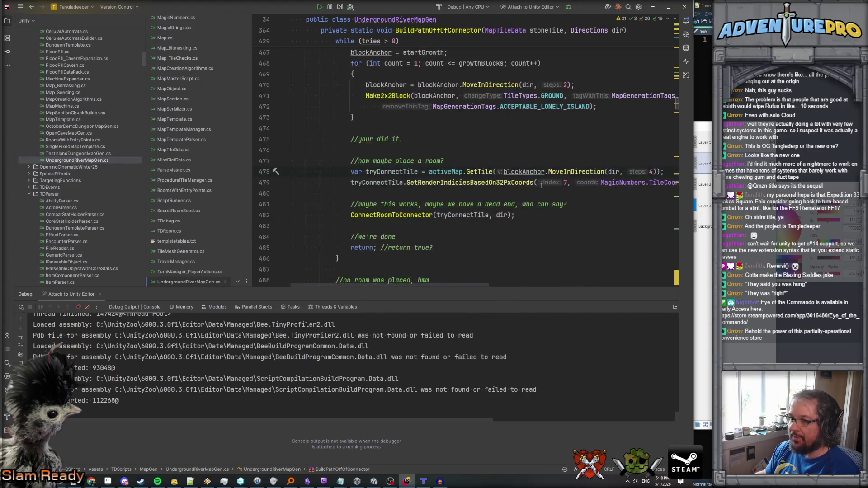
scroll(540, 185, "down", 1)
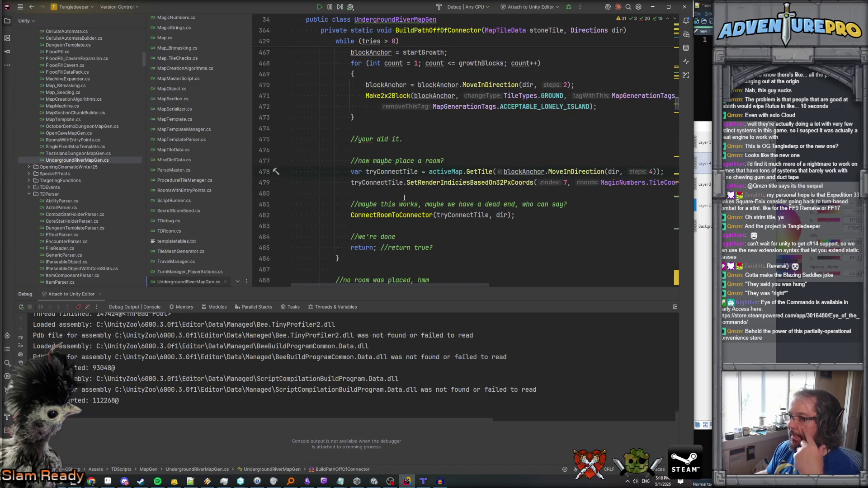
scroll(404, 197, "right", 5)
scroll(402, 188, "left", 4)
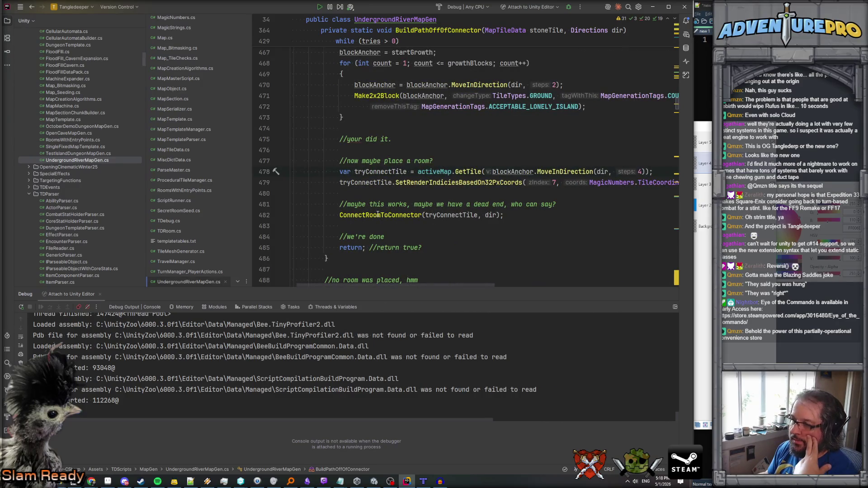
scroll(377, 214, "up", 1)
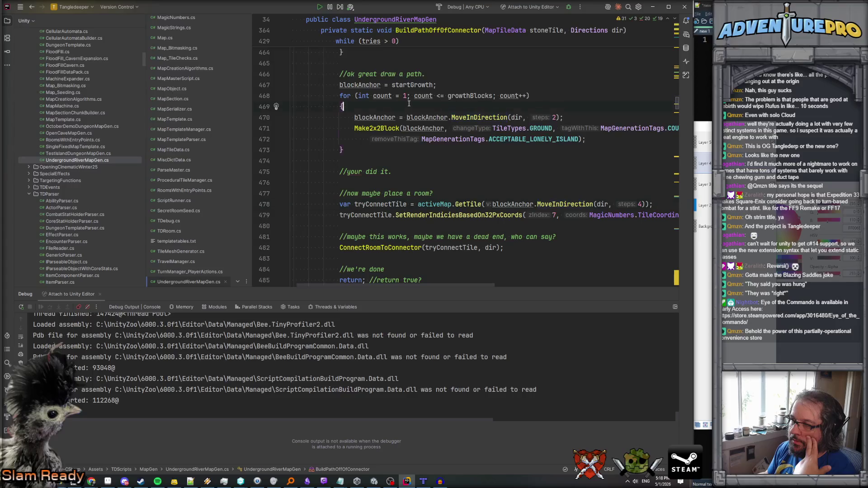
left_click(458, 117)
left_click(587, 119)
left_click(380, 128)
left_click(411, 161)
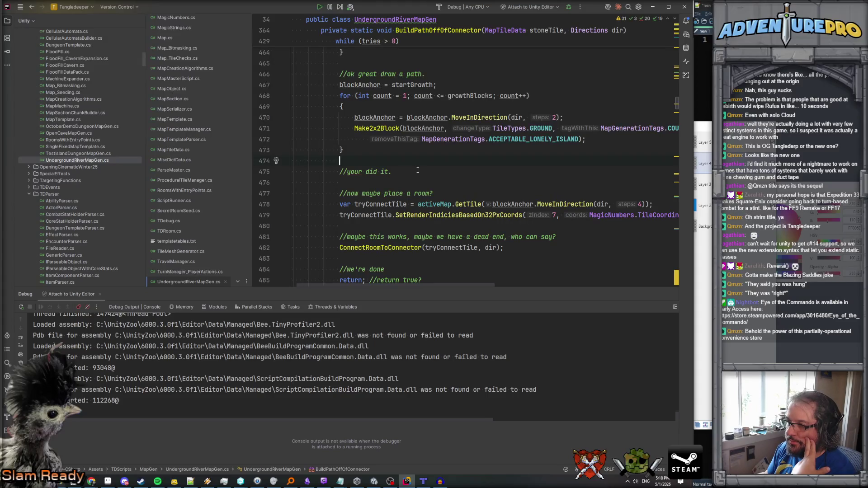
left_click(379, 128)
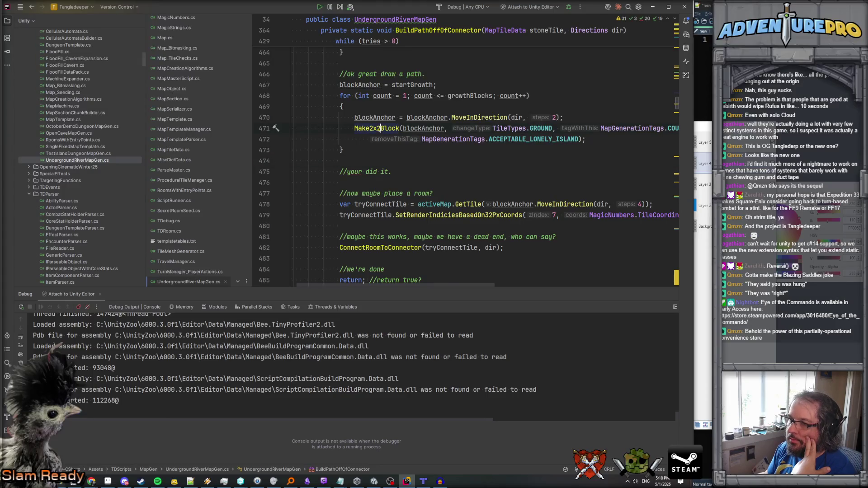
mouse_move(423, 482)
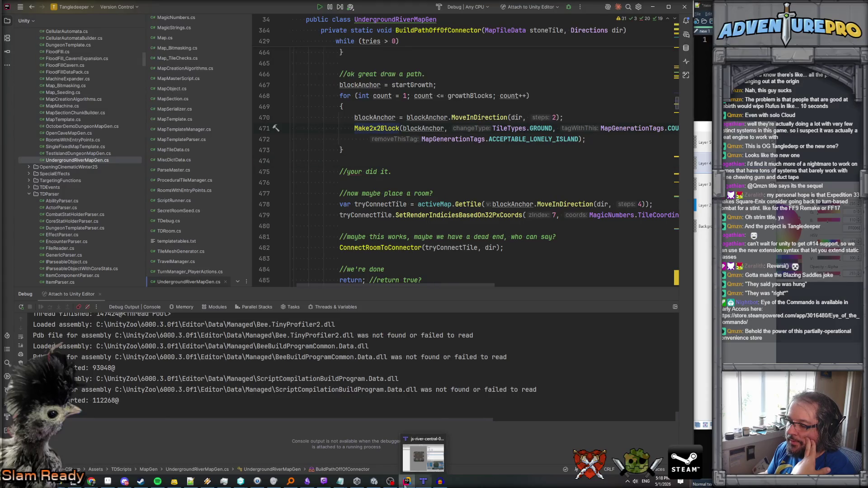
left_click(374, 481)
left_click(406, 482)
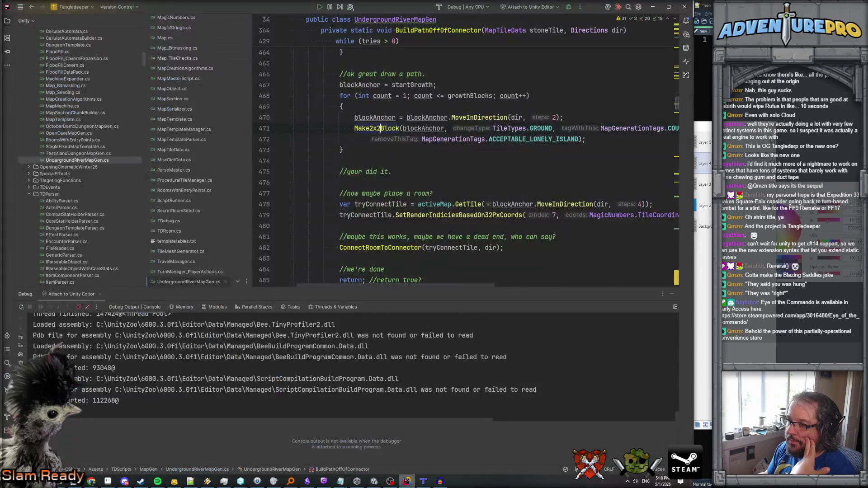
scroll(451, 182, "up", 2)
scroll(451, 183, "down", 2)
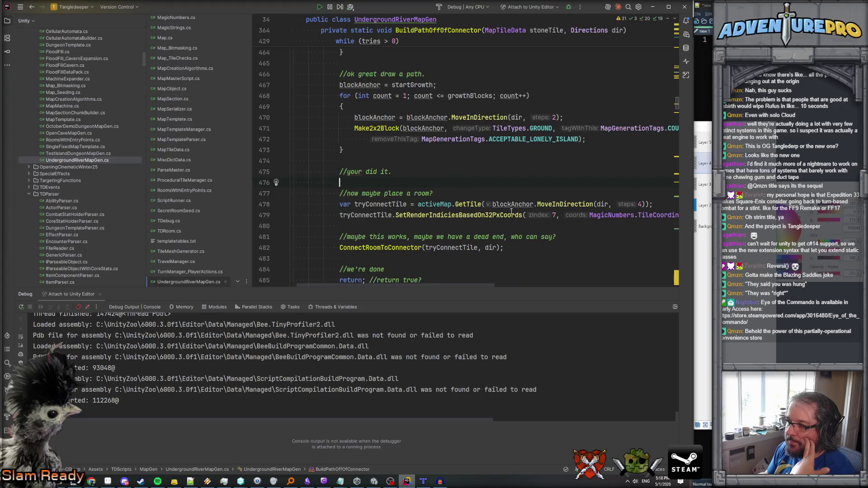
scroll(599, 206, "up", 1)
scroll(525, 169, "up", 10)
scroll(524, 168, "up", 2)
scroll(524, 168, "down", 12)
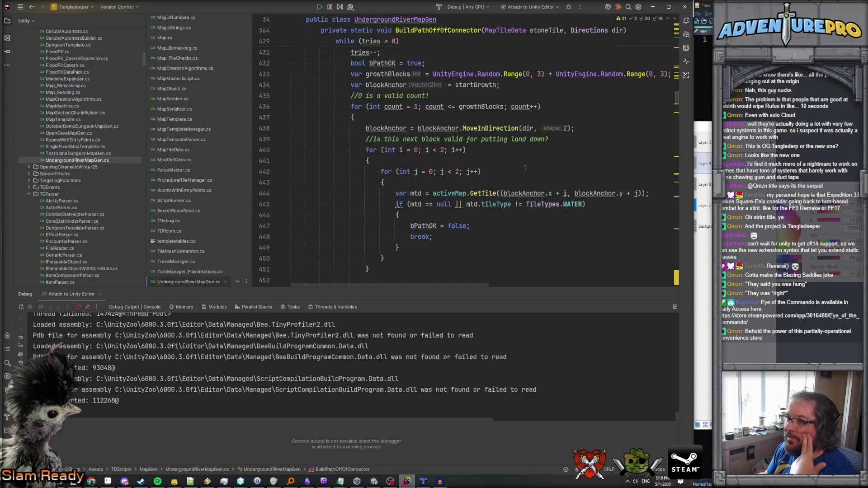
scroll(524, 169, "down", 2)
scroll(523, 174, "up", 1)
scroll(520, 181, "right", 3)
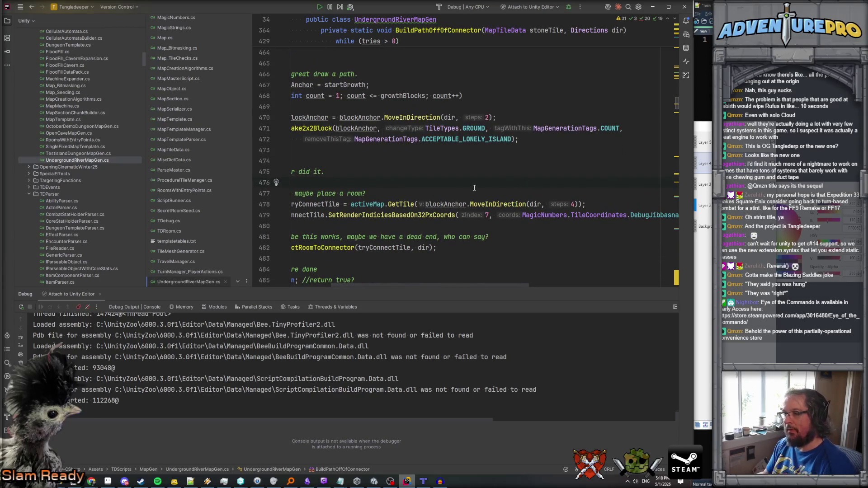
scroll(474, 188, "left", 3)
left_click(540, 204, "ctrl")
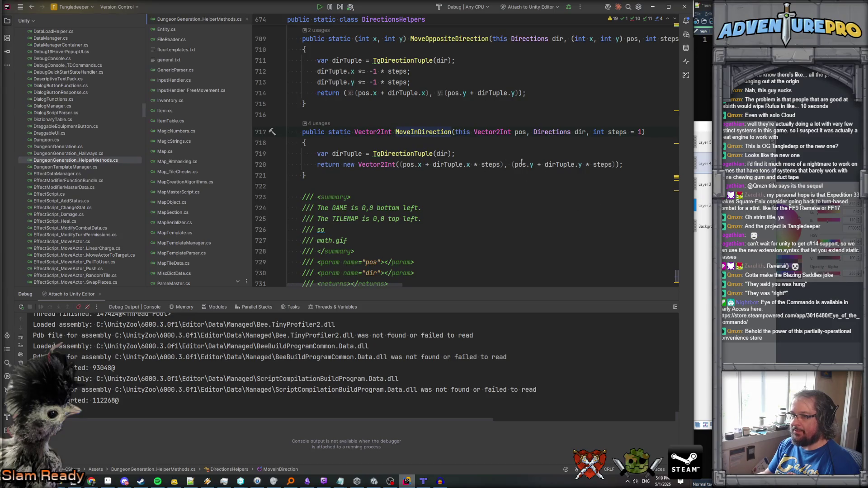
key("ctrl+alt+Left")
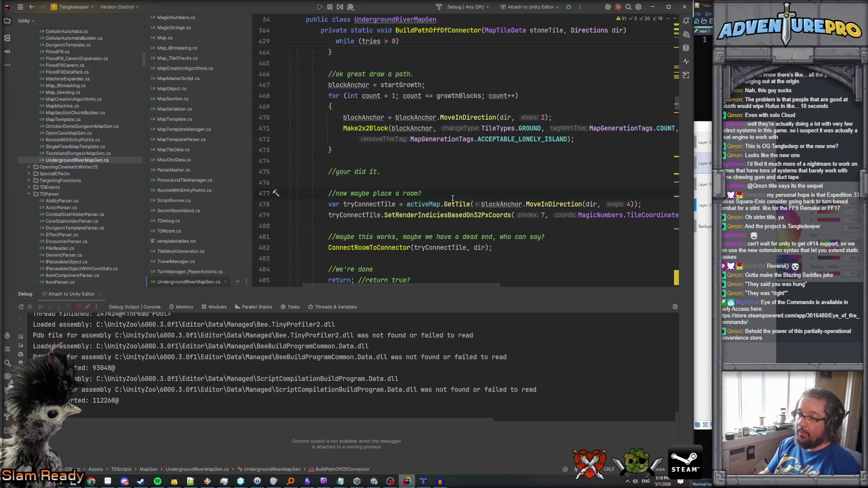
Add a Debug.Log logging blockAnchor, heading dir, and room target blockAnchor.MoveInDirection(dir, 4).
key("Return")
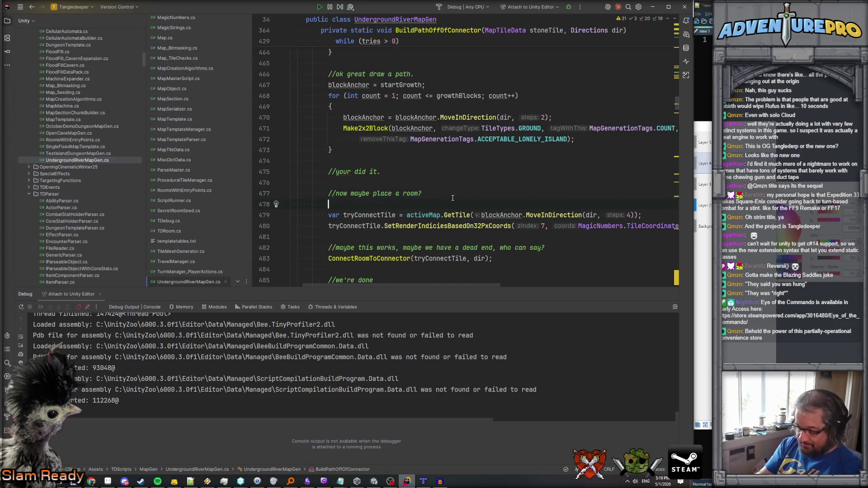
type("Debug.Log")
key("Return")
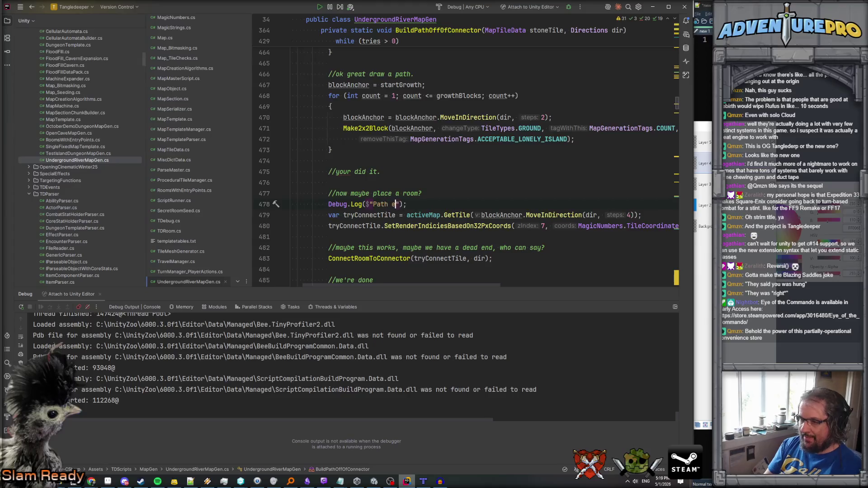
type("{blo")
key("Return")
type("} heading {dir}")
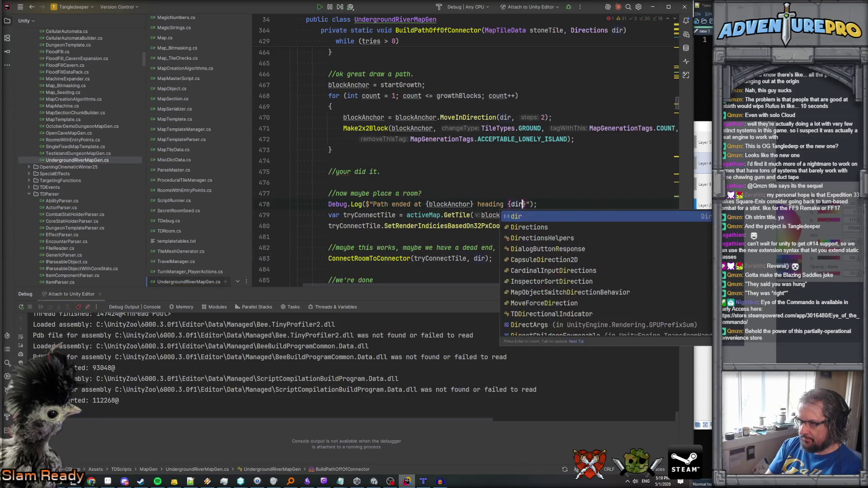
key("Return")
type("}, ;let's try to c")
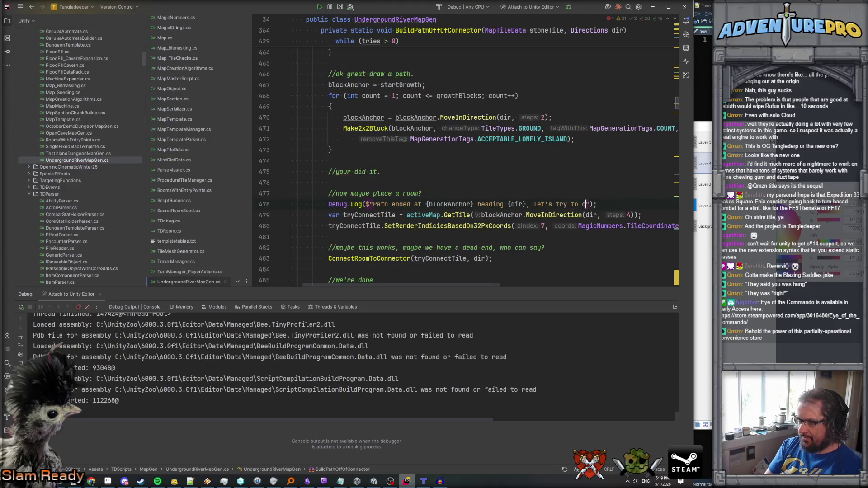
type(" room at ")
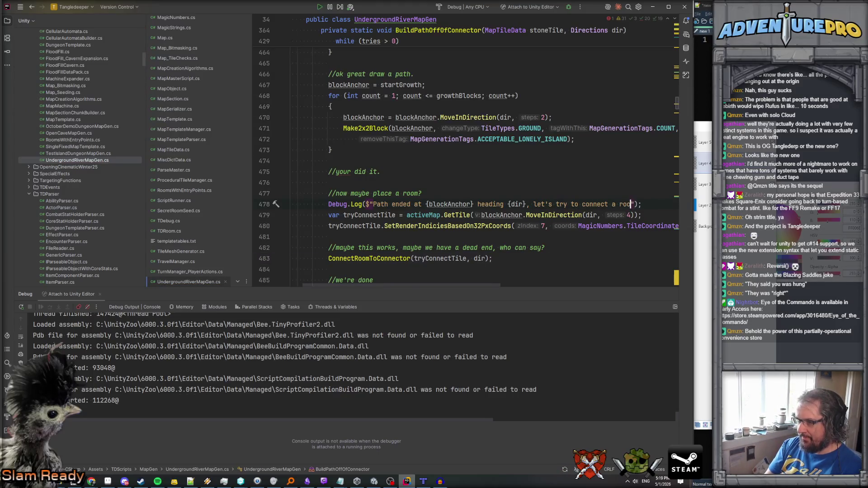
type("lo")
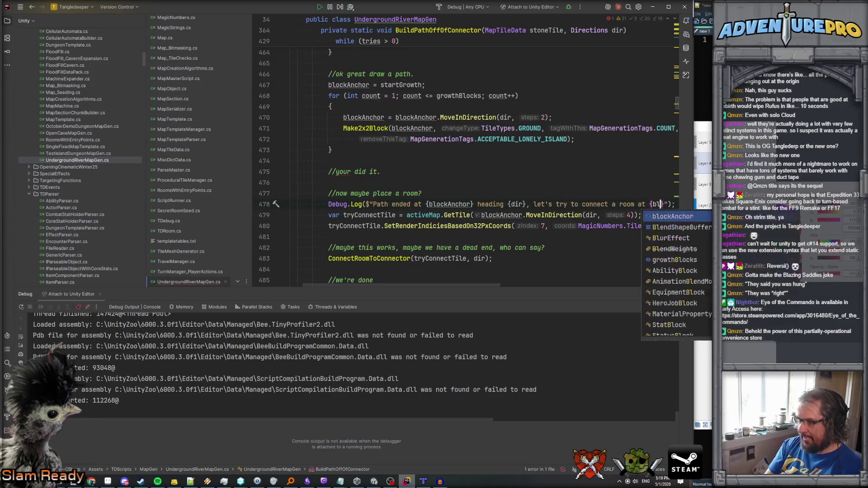
key("Return")
type(".mo")
key("Return")
type(").")
key("BackSpace")
key("BackSpace")
type("dir, 4")
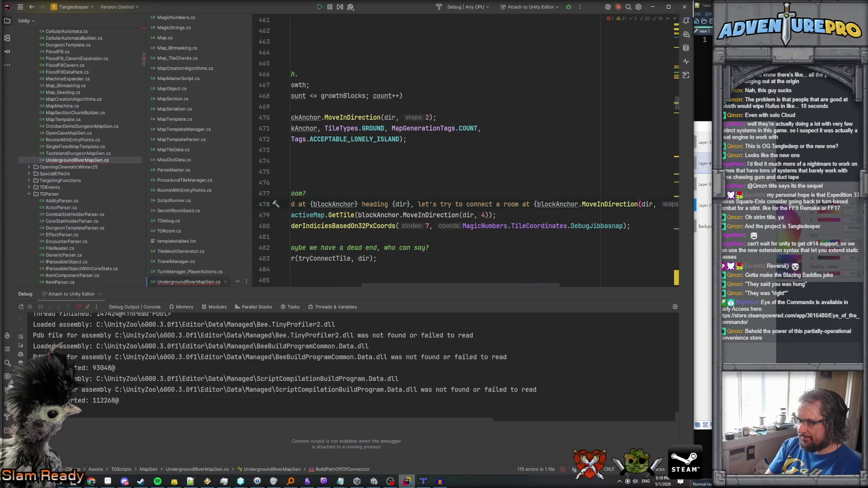
Prefix the log message with 'BuildPathOffConnector:' and return to Unity.
left_click(291, 215)
key("Up")
key("End")
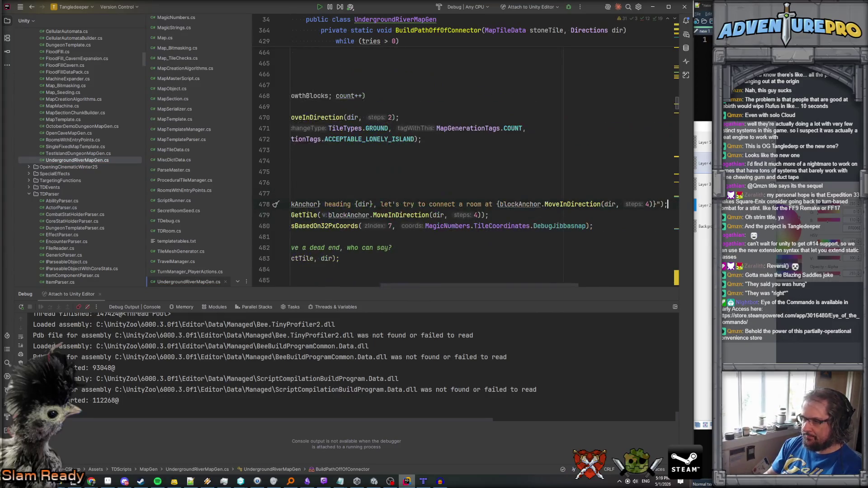
left_click(351, 226)
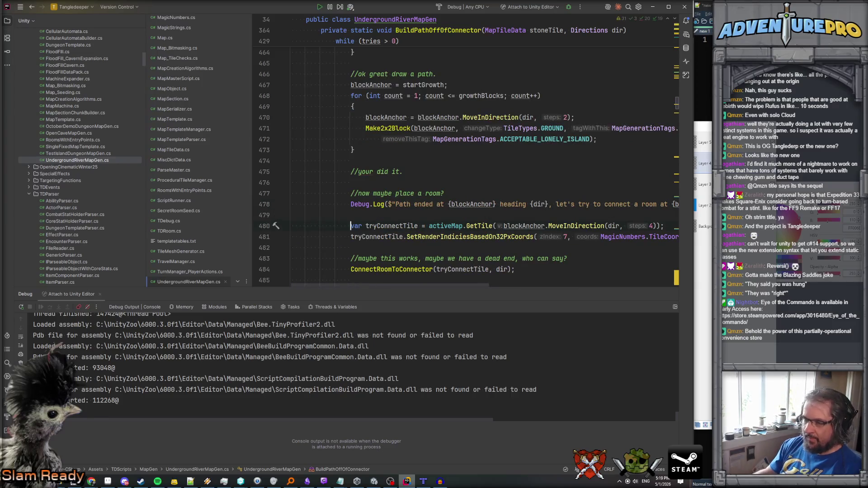
scroll(409, 160, "up", 10)
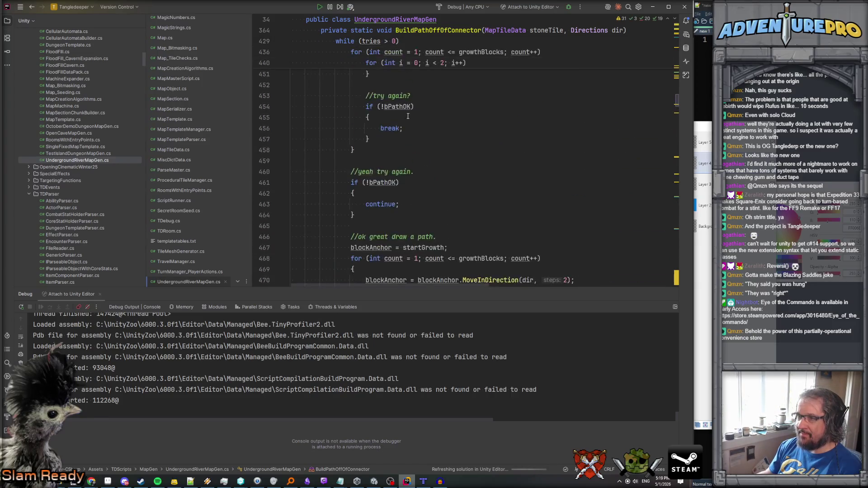
scroll(409, 114, "up", 15)
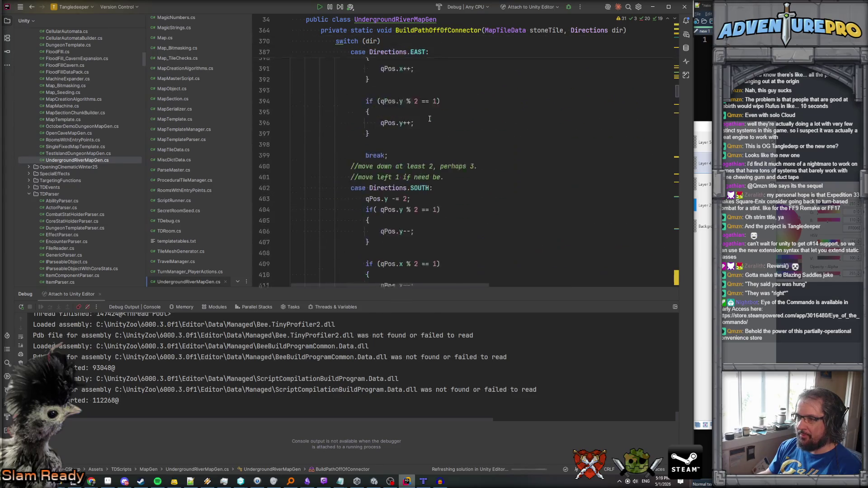
scroll(429, 118, "down", 20)
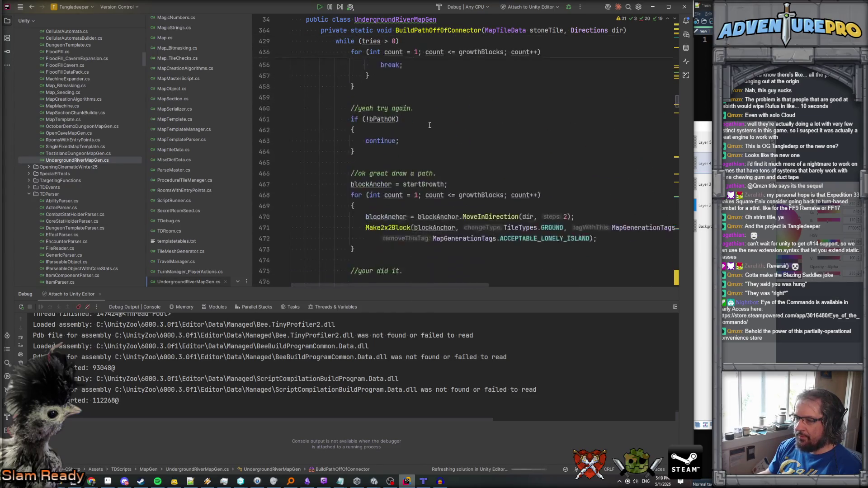
left_click(394, 171)
type("BuildPathOffConnector: Path ended at {blockAnchor} heading {dir}, let's try")
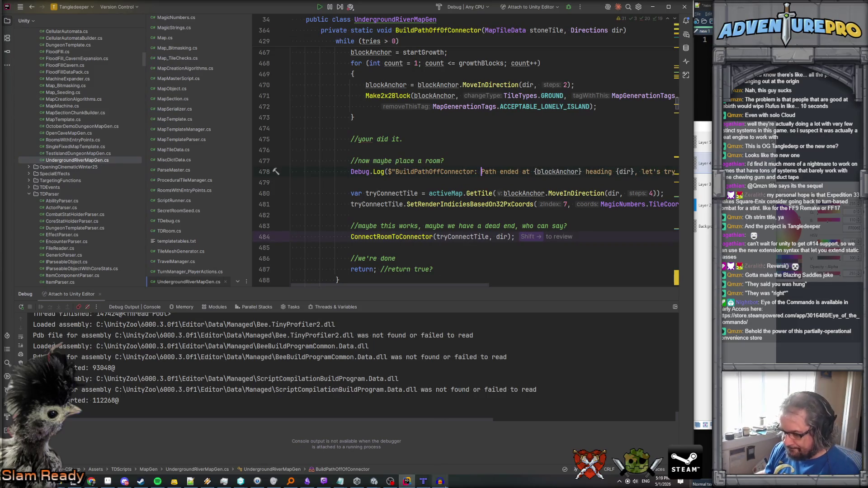
mouse_move(374, 482)
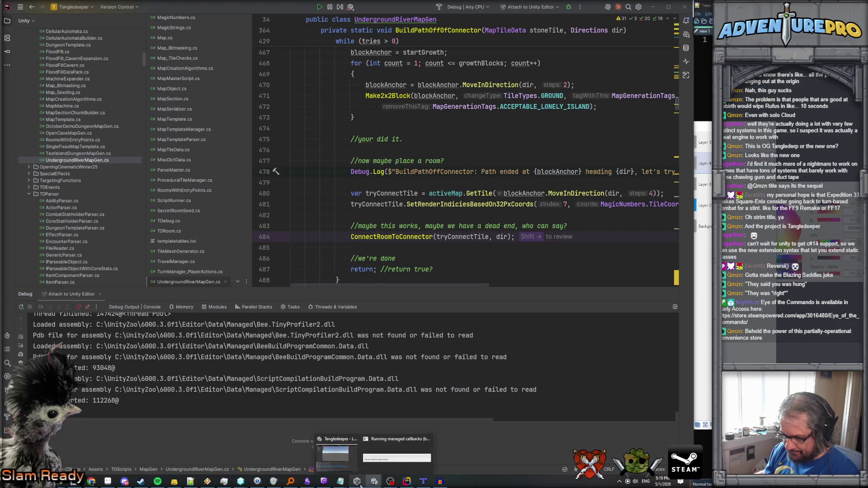
left_click(368, 456)
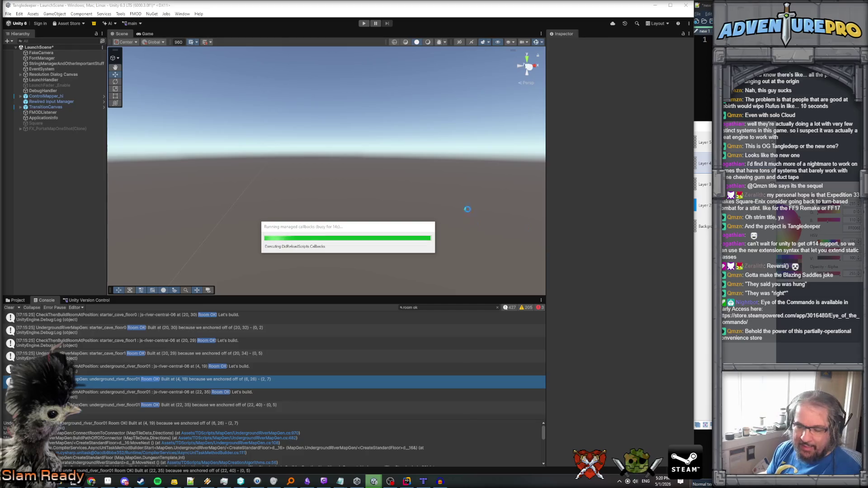
Enter play mode and clear the 'room ok' Console filter.
left_click(364, 25)
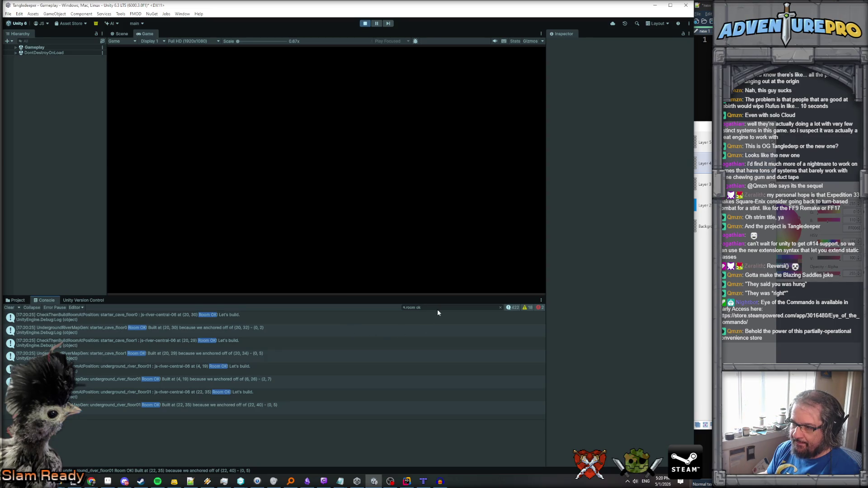
left_click(500, 307)
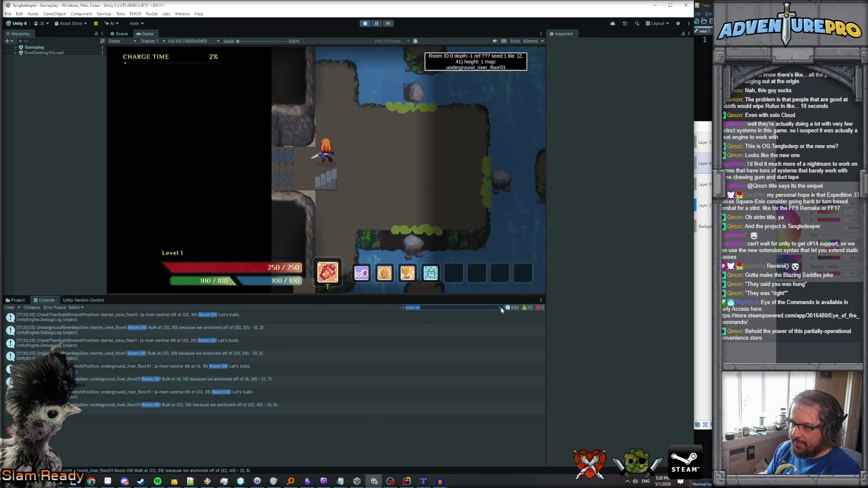
Search the Console for 'buildpath', then narrow it to 'offconnector' messages.
type("bui;")
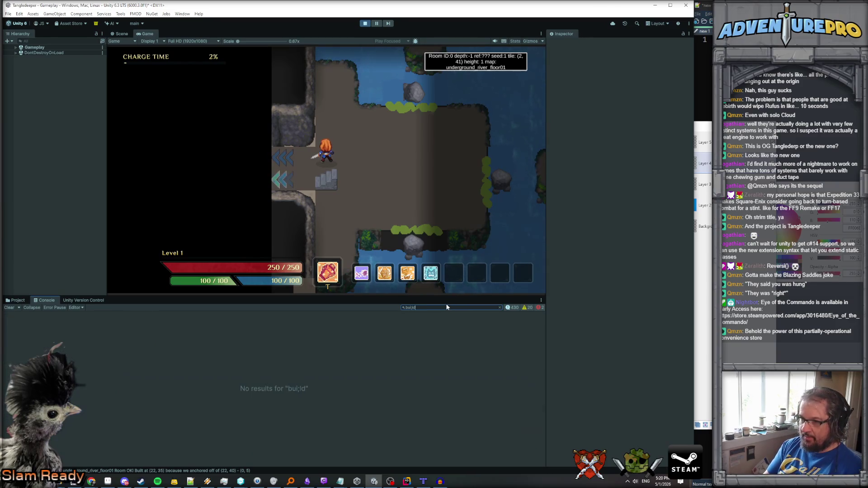
key("BackSpace")
type("ld")
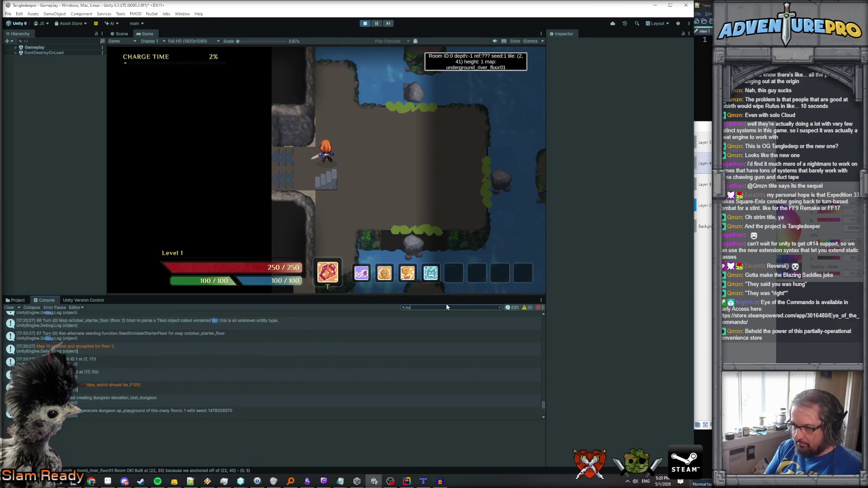
type("path")
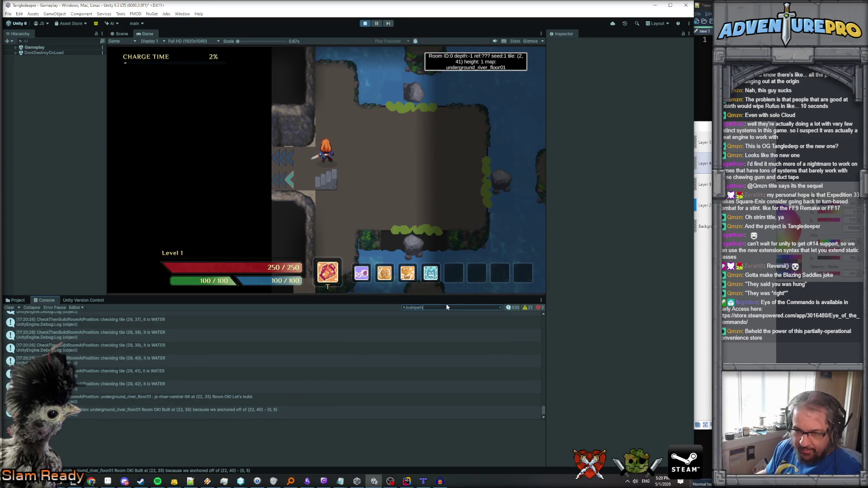
scroll(128, 398, "up", 5)
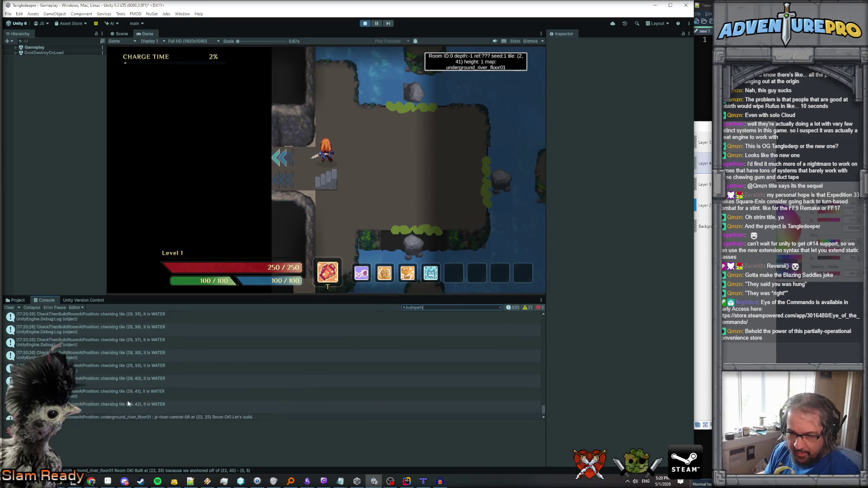
scroll(128, 403, "down", 5)
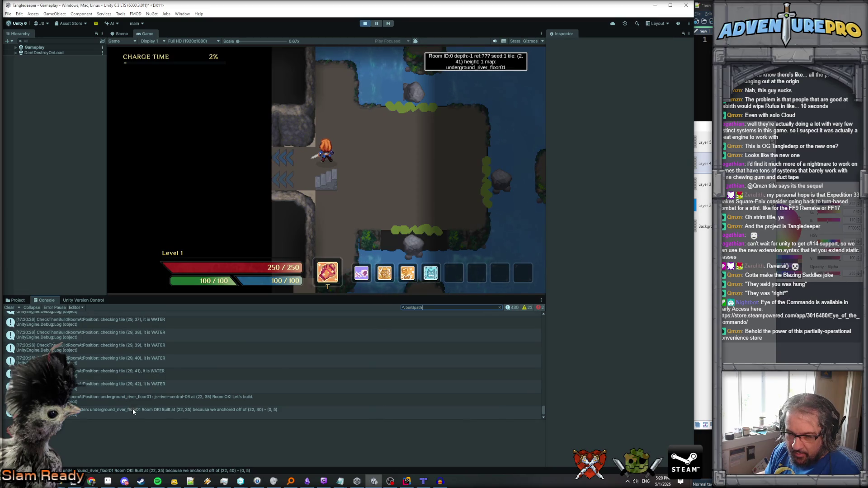
scroll(149, 409, "up", 6)
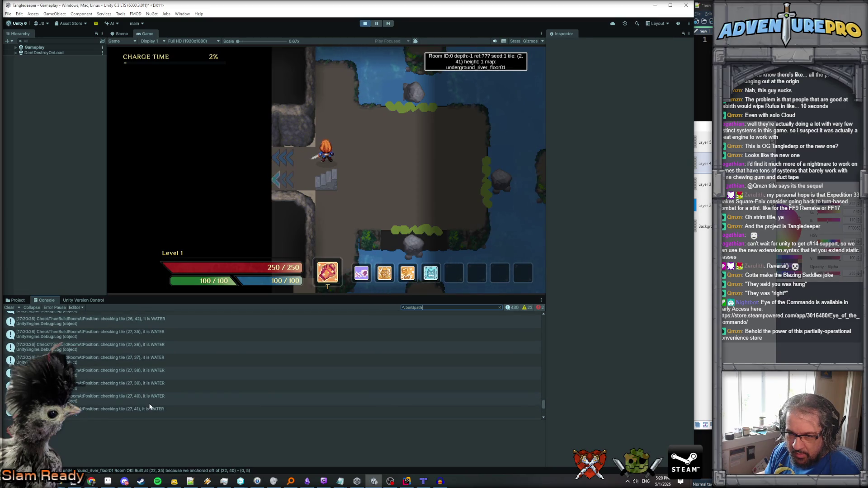
scroll(150, 407, "down", 6)
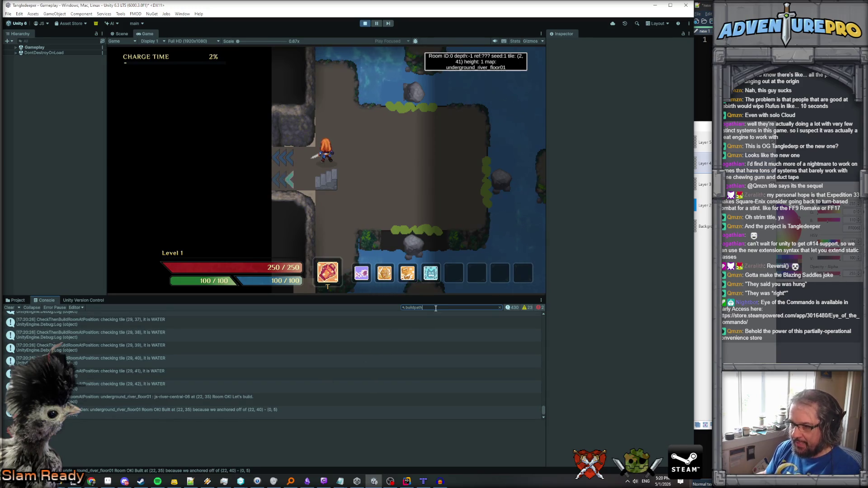
type("room")
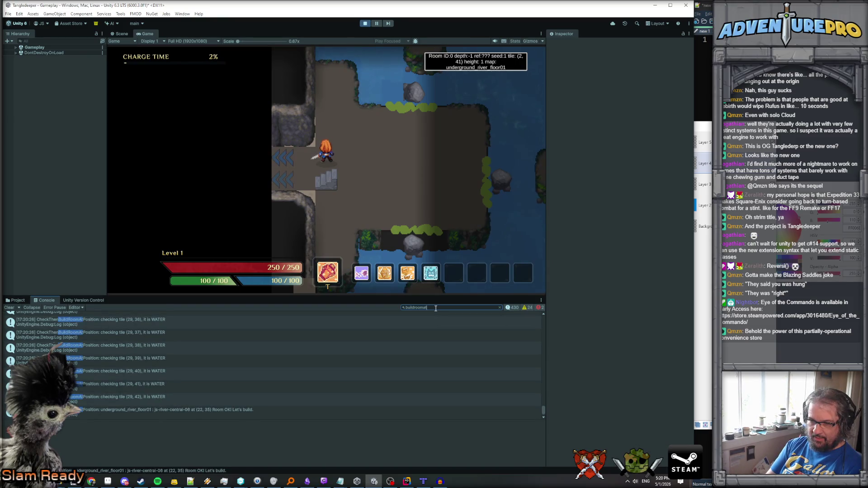
key("BackSpace")
key("BackSpace")
key("BackSpace")
type("of")
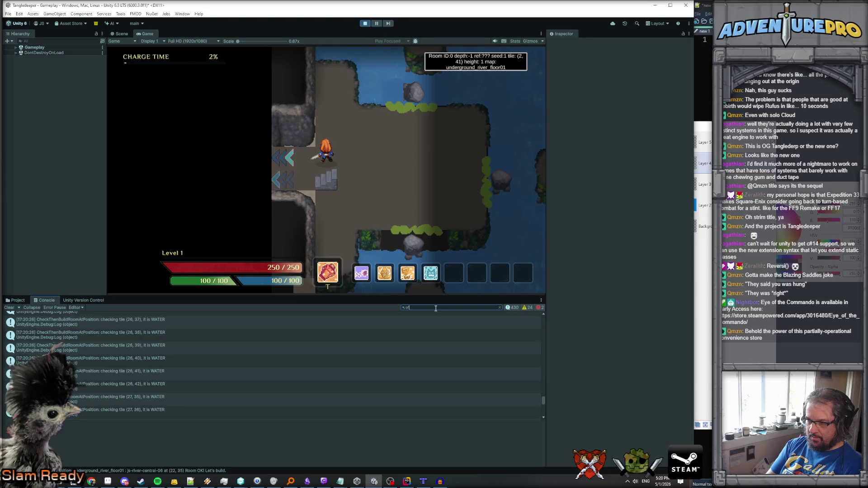
type("fconnector")
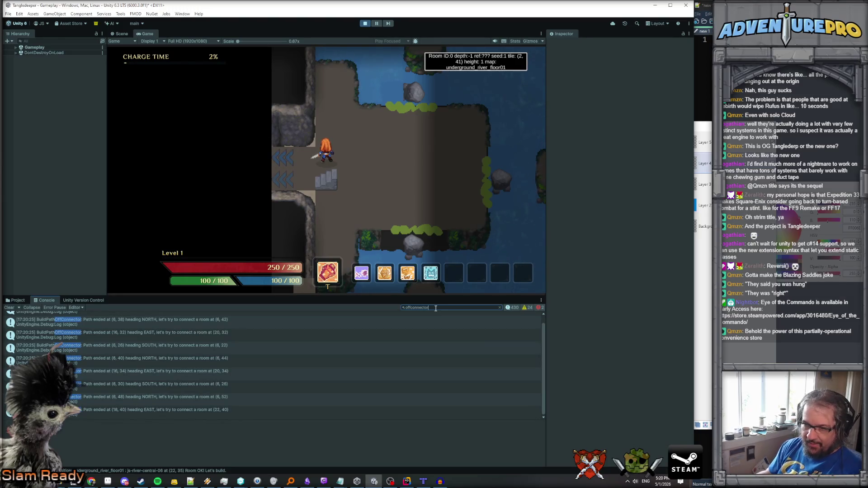
left_click(391, 178)
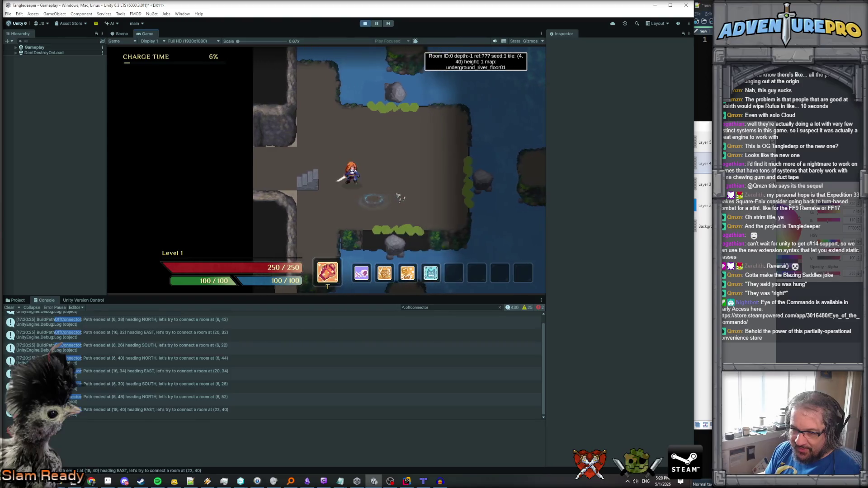
Walk out the south exit, along the corridor, over the rock onto the platform.
left_click(369, 217)
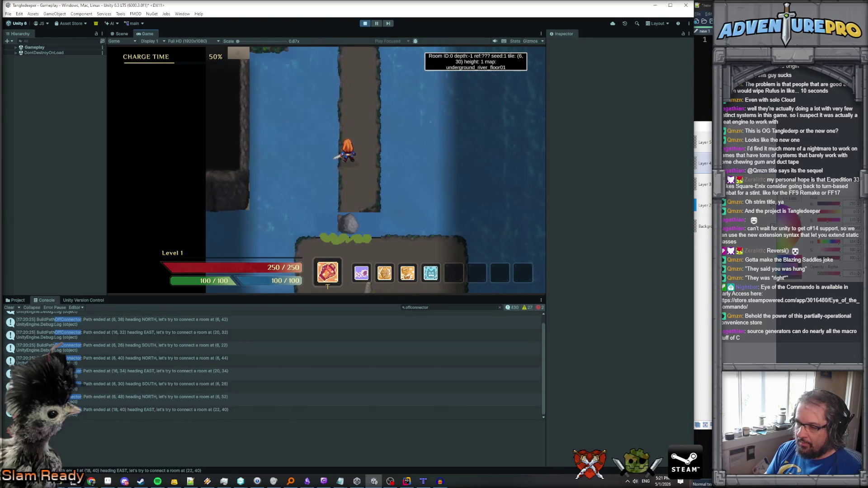
key("d")
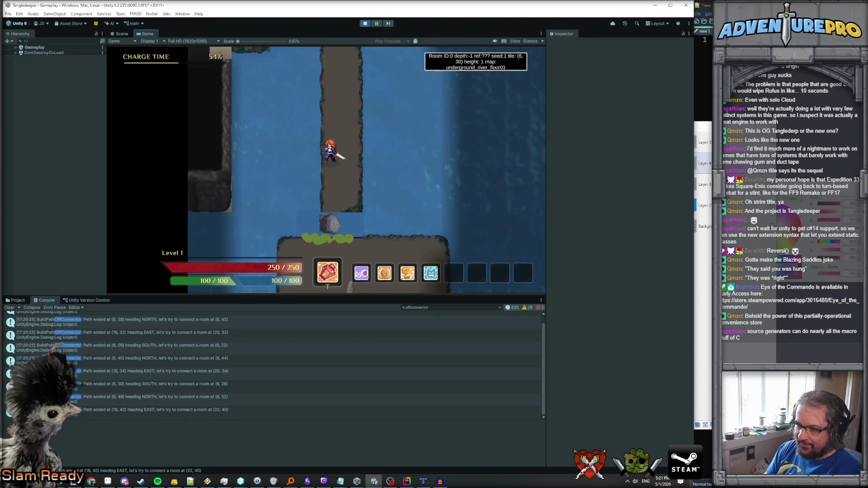
key("d")
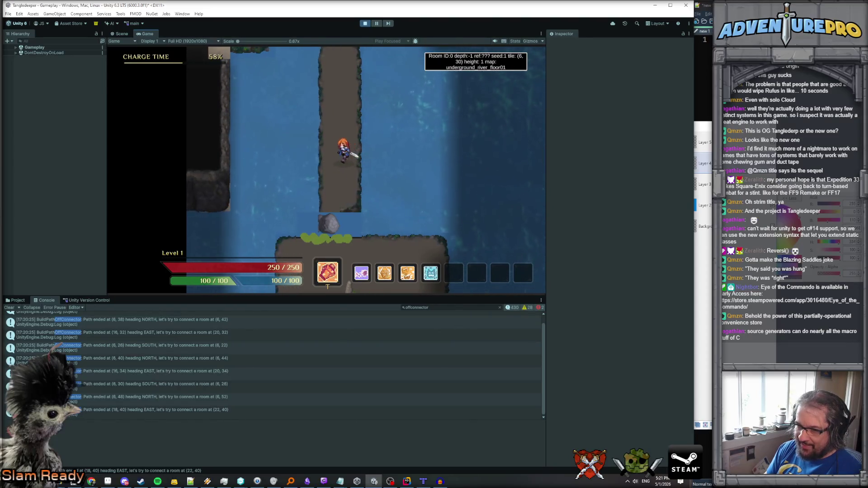
key("s")
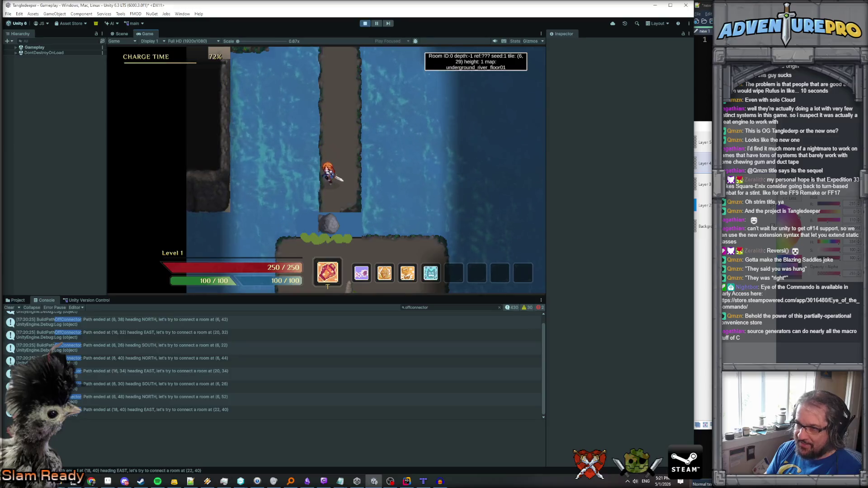
key("s")
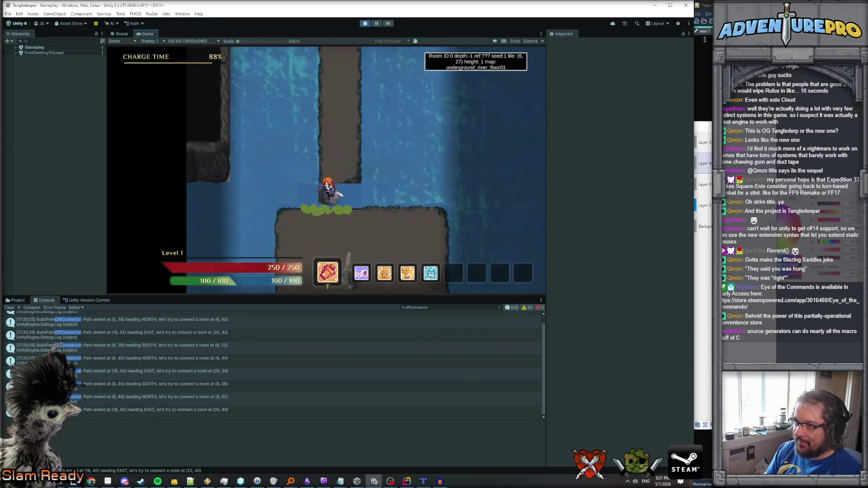
key("s")
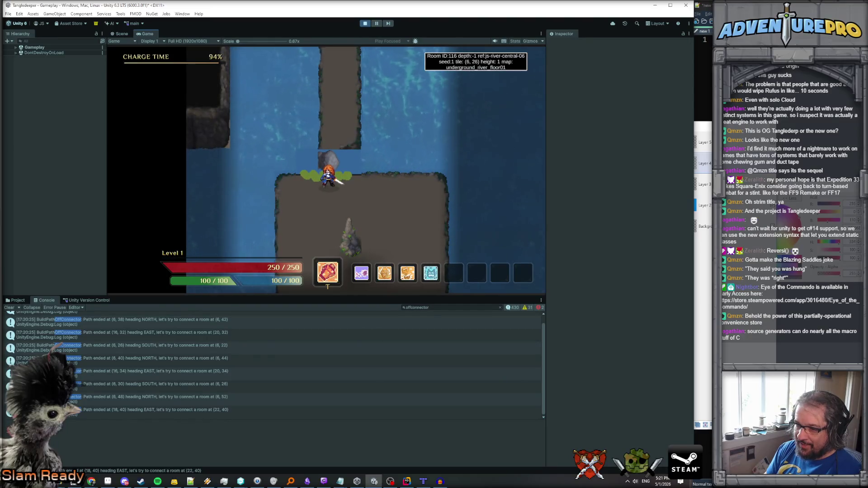
key("s")
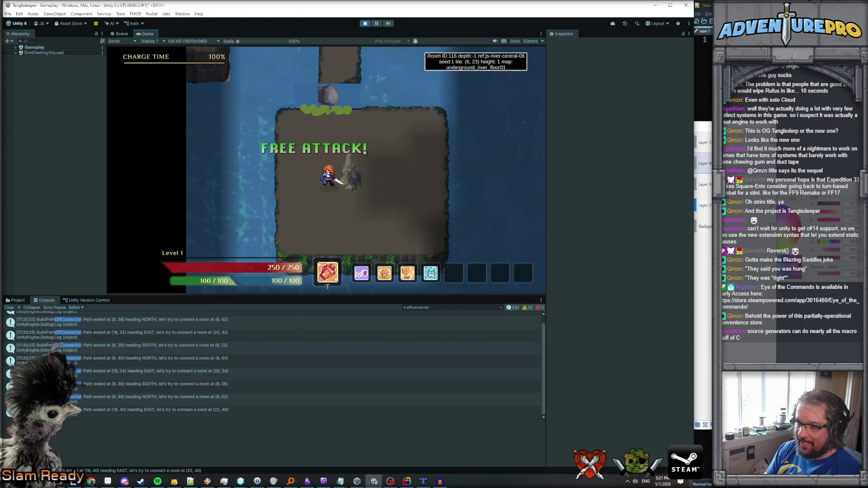
Walk on and off the rock again, then view the (6, 30) SOUTH message's stack trace.
key("w")
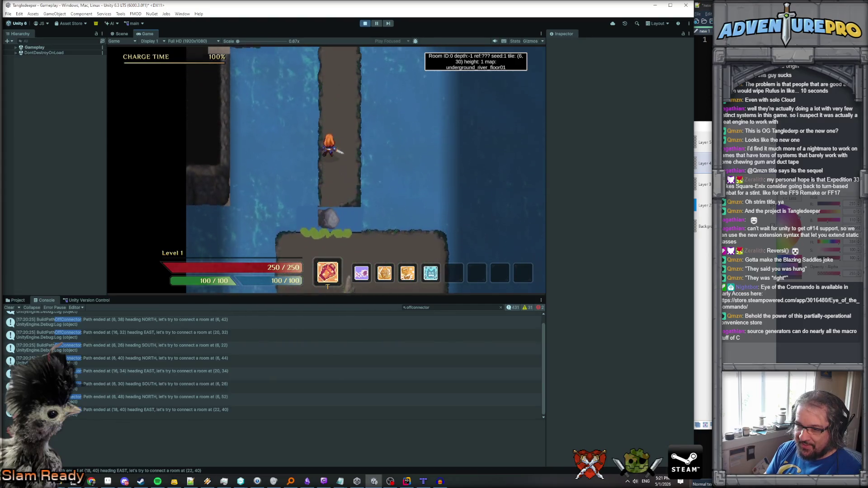
key("s")
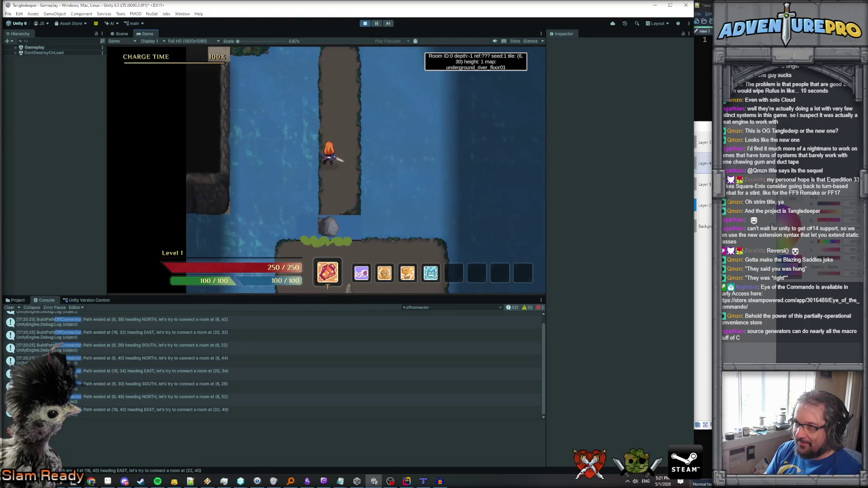
key("s")
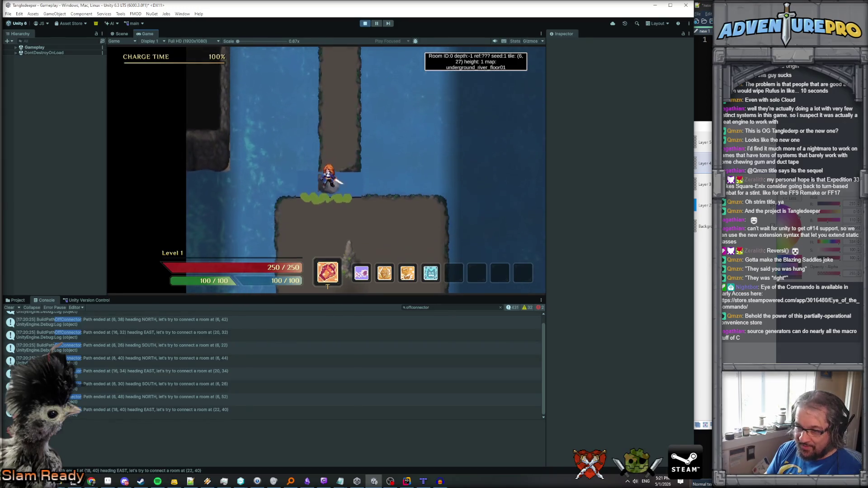
key("w")
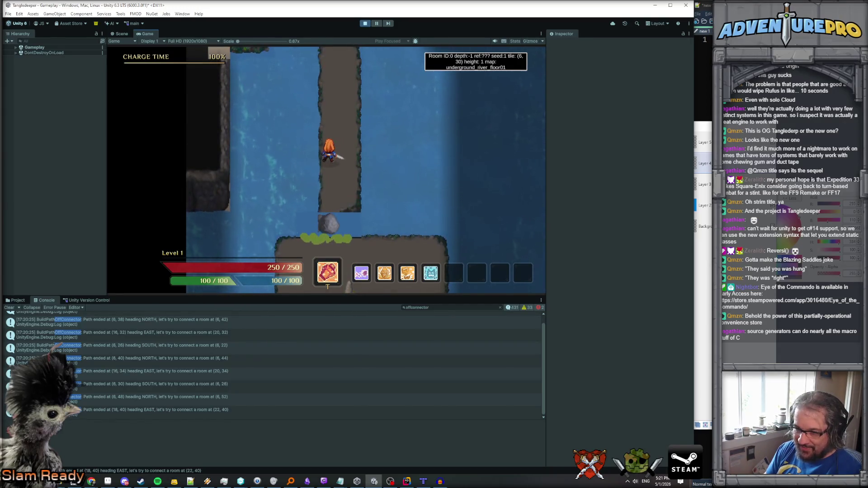
key("s")
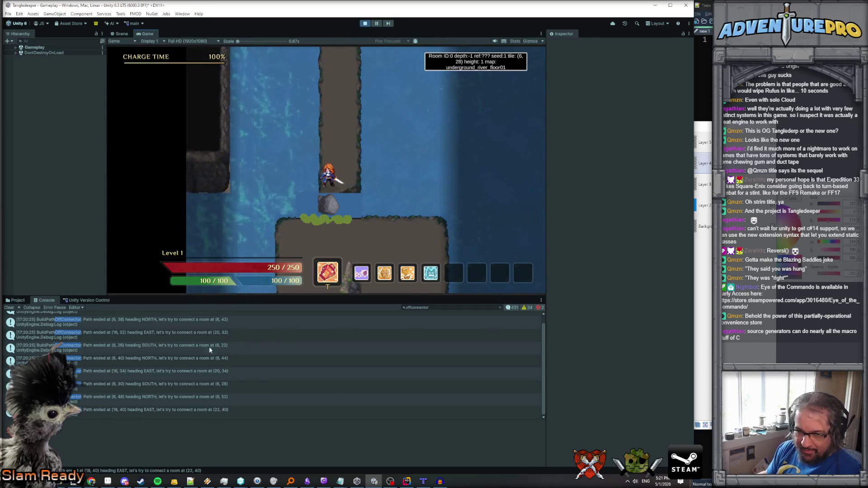
scroll(137, 370, "up", 1)
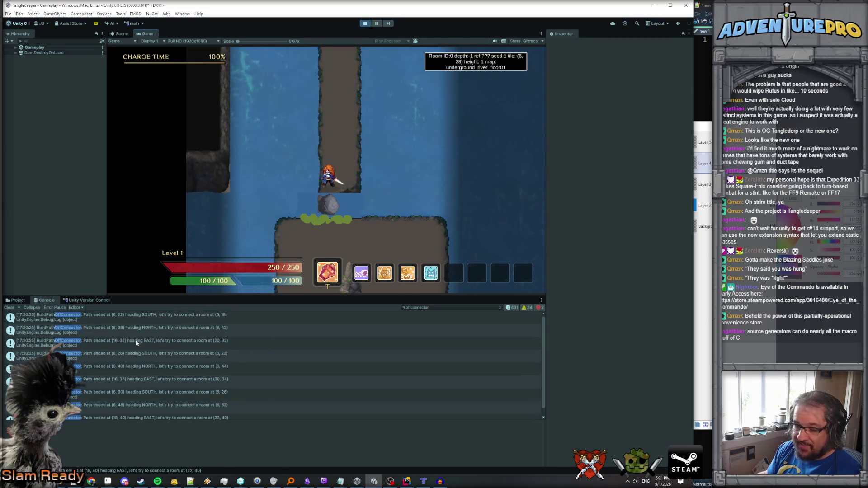
left_click(134, 396)
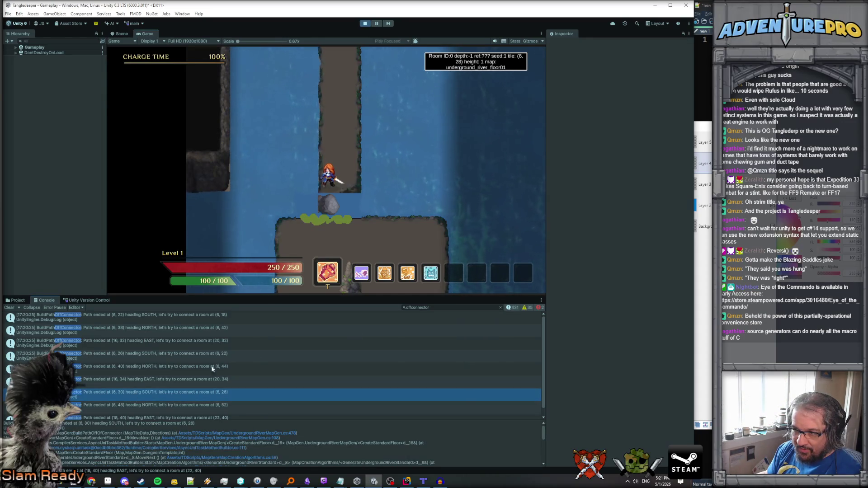
Filter the Unity console by 'heading SOUTH' to show the three southward path entries.
left_click(436, 307)
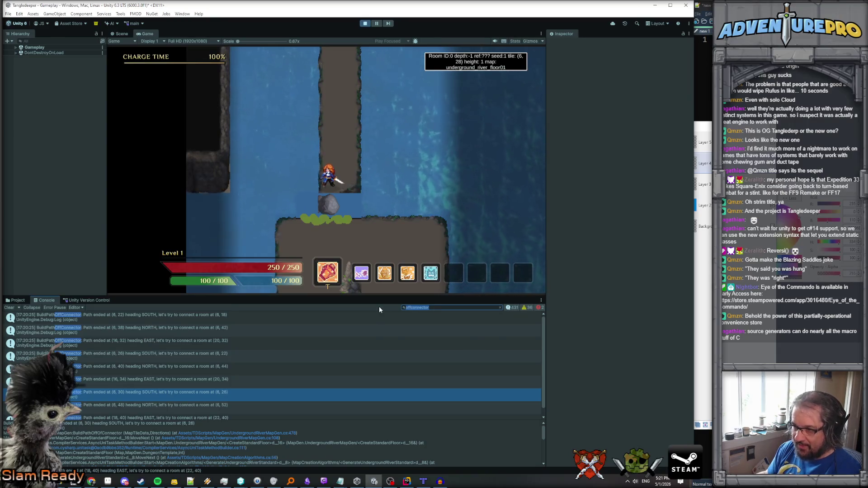
type("heading SOUT")
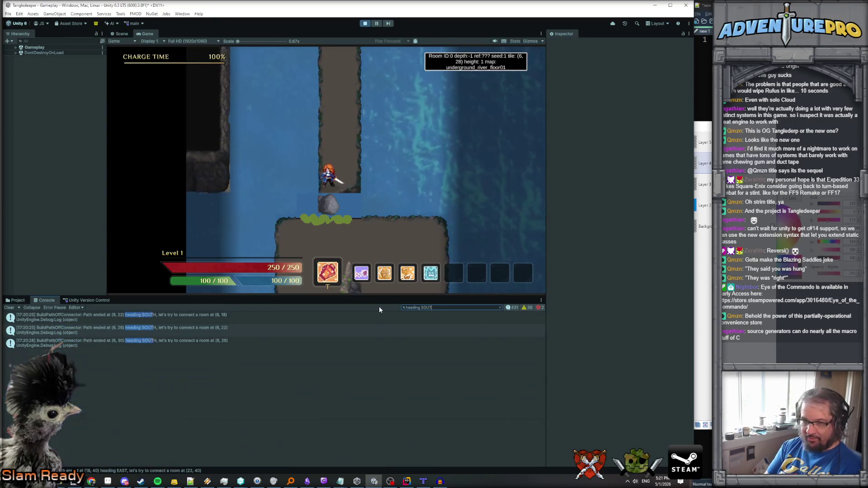
type("H")
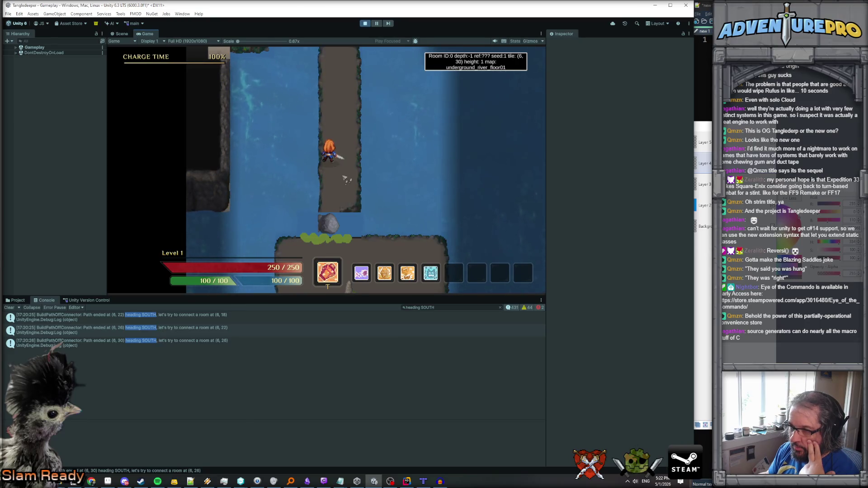
Walk the hero back and forth between the corridor, ledge, connector stone and rooms.
key("s")
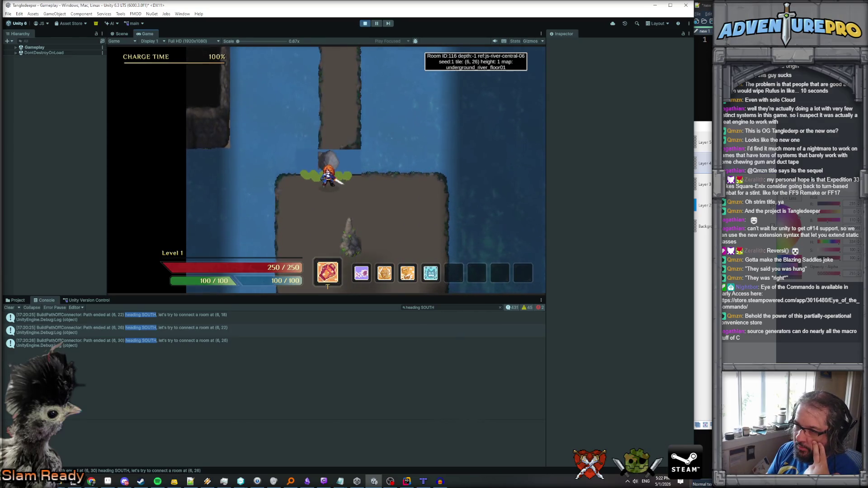
key("w")
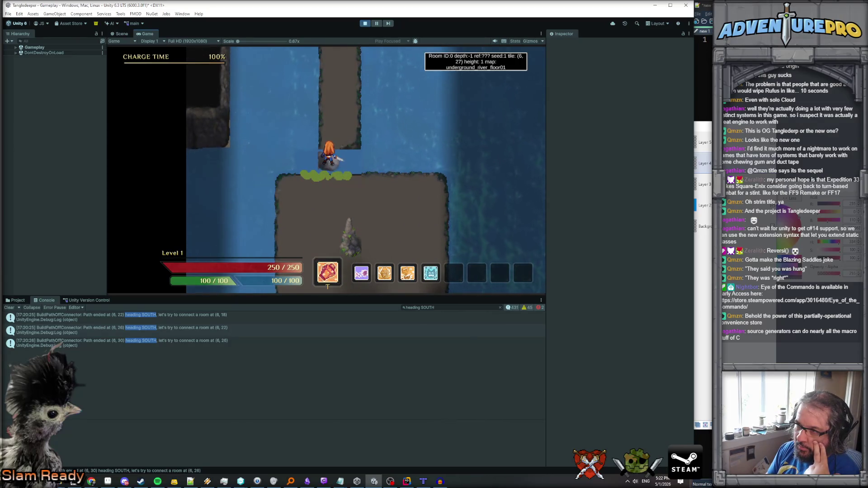
key("s")
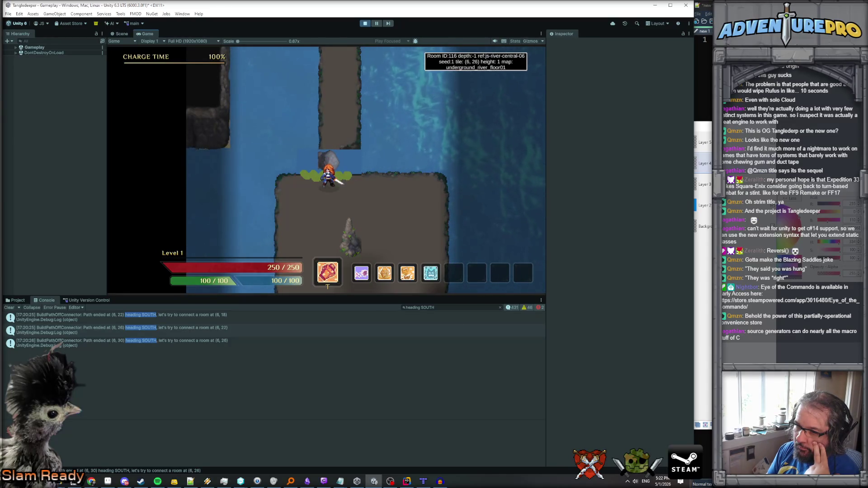
key("s")
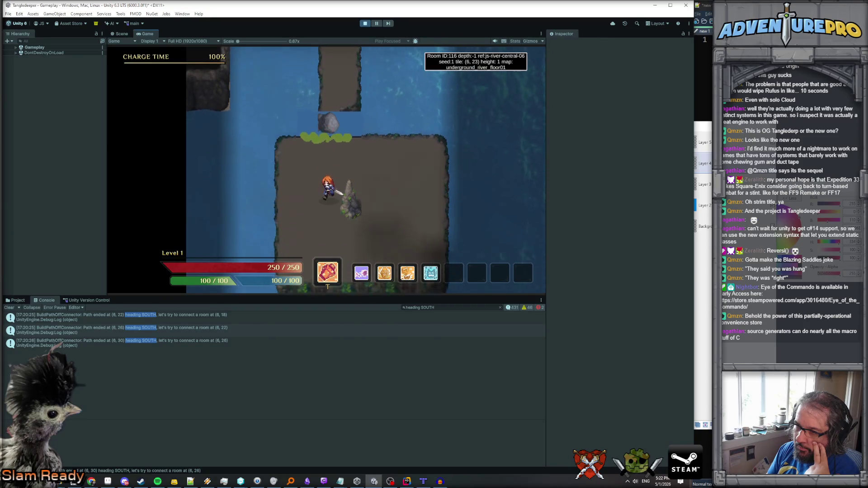
key("w")
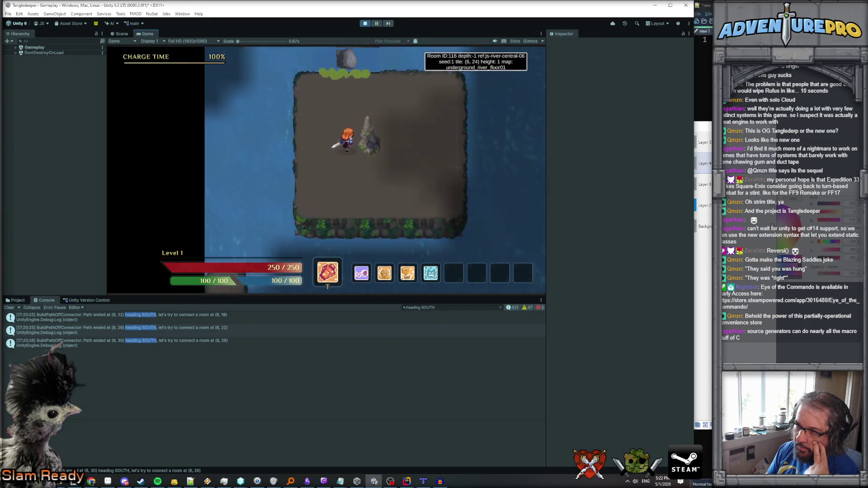
key("w")
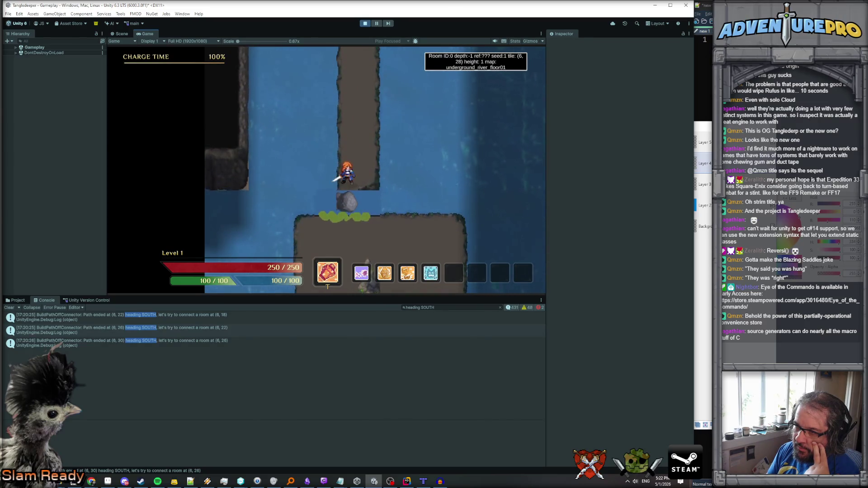
key("s")
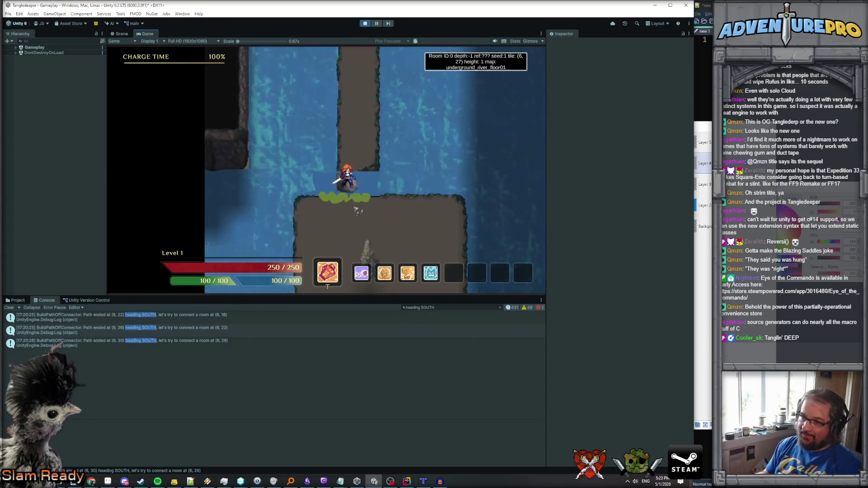
key("w")
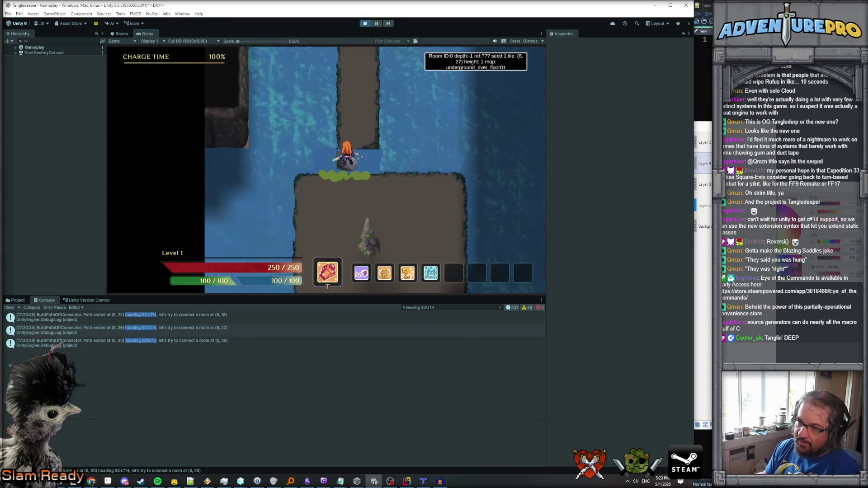
key("w")
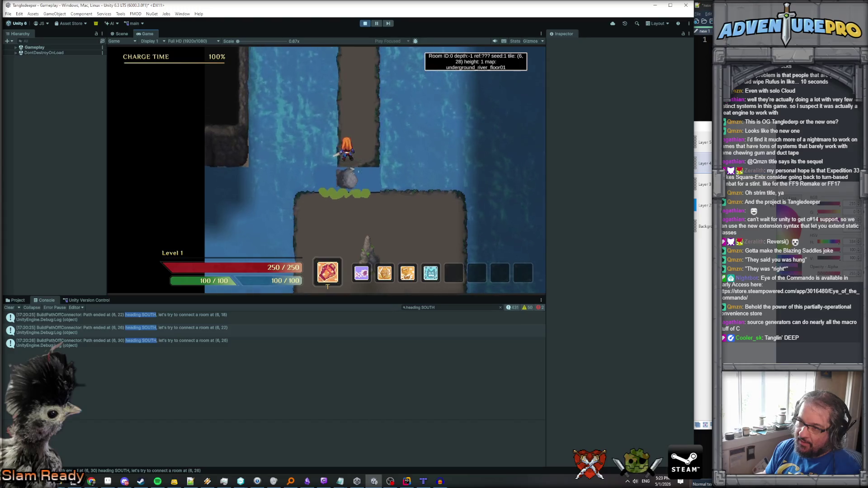
key("w")
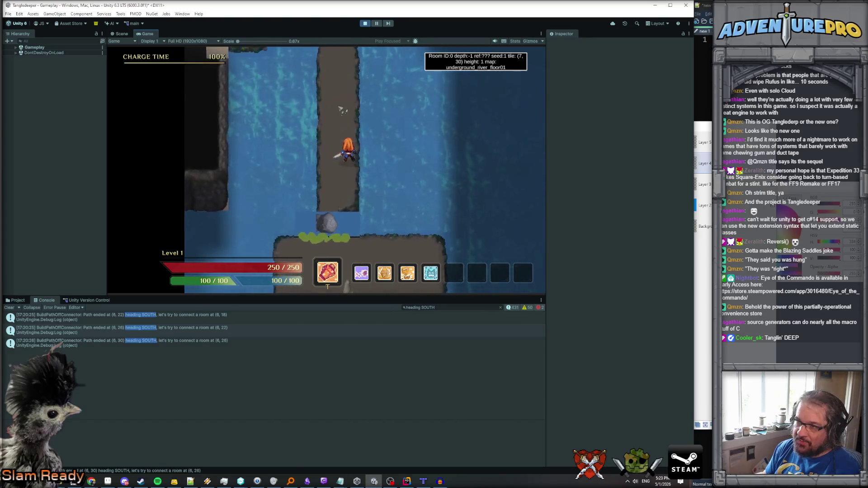
key("w")
key("d")
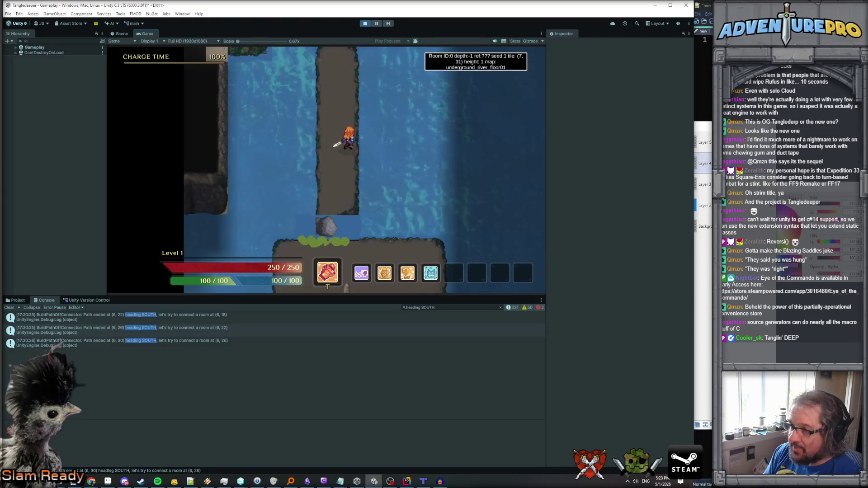
key("a")
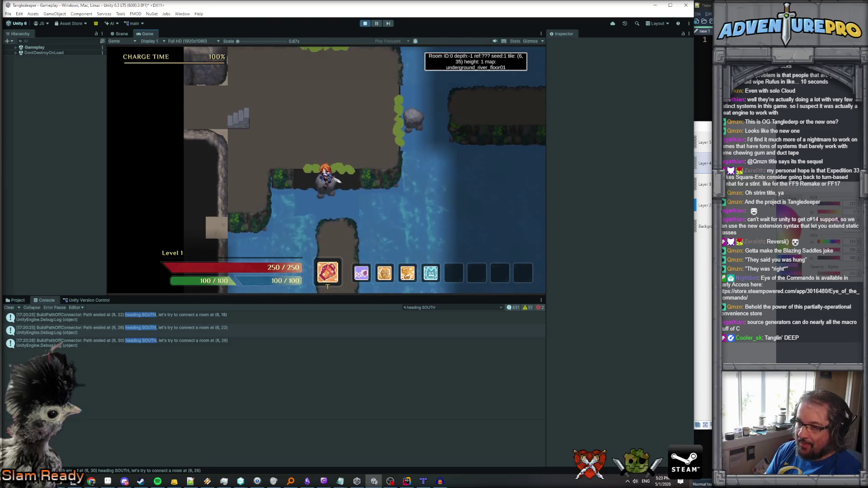
key("s")
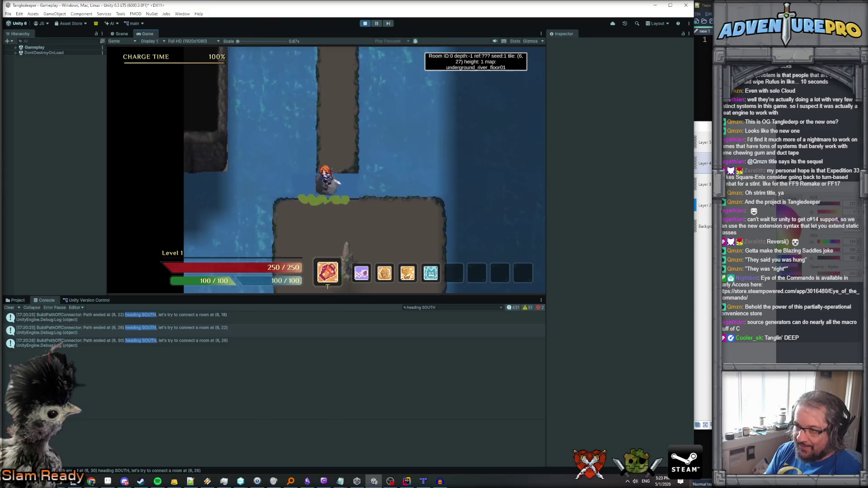
Stop the running game with Ctrl+P and switch to Rider.
key("ctrl+p")
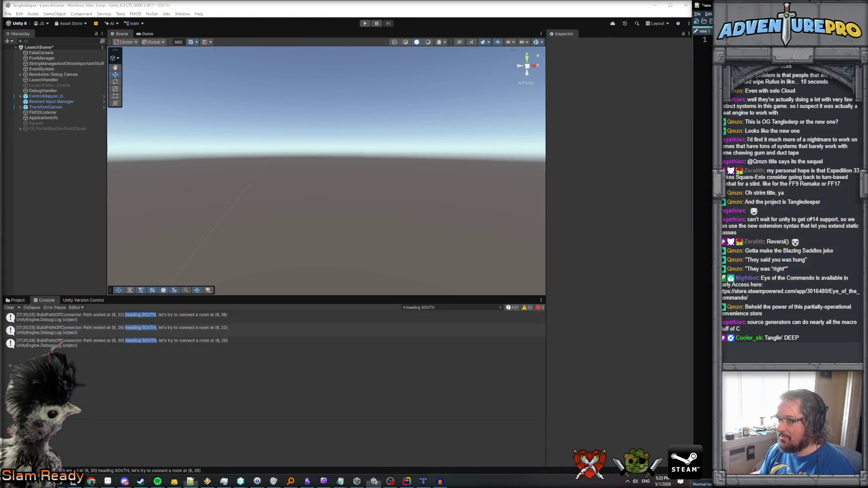
mouse_move(375, 482)
left_click(407, 481)
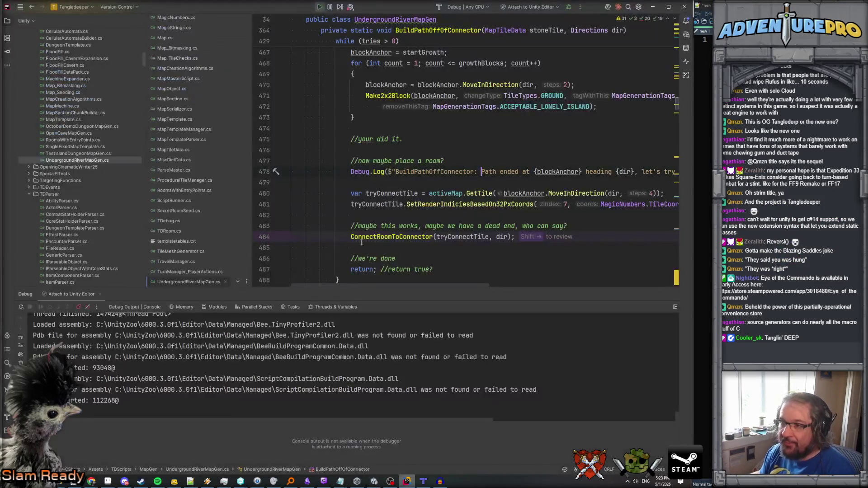
Go from the line 484 call to the ConnectRoomToConnector declaration.
left_click(395, 236)
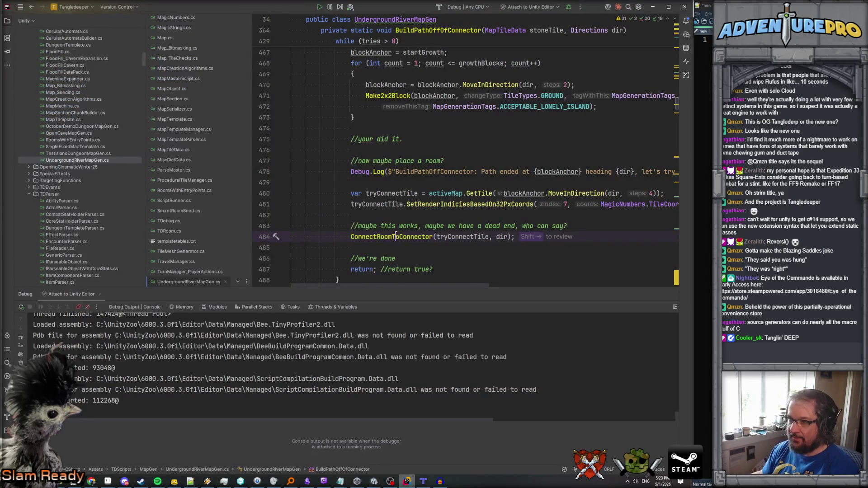
scroll(404, 185, "down", 3)
key("F12")
scroll(407, 187, "down", 12)
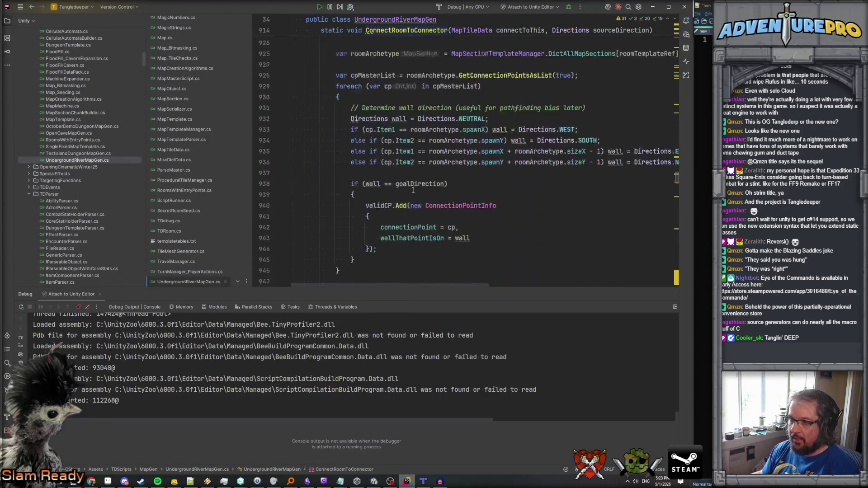
scroll(412, 189, "down", 12)
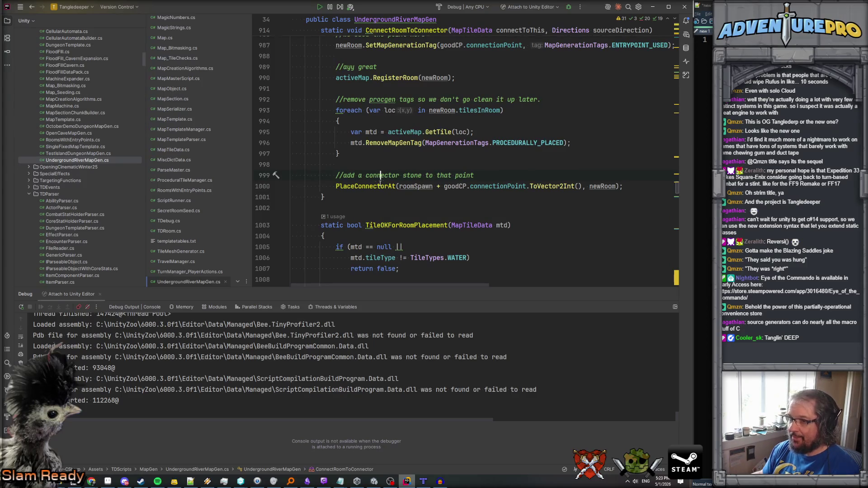
Follow its PlaceConnectorAt call to the method's signature on line 269.
left_click(357, 189, "ctrl")
scroll(392, 189, "down", 3)
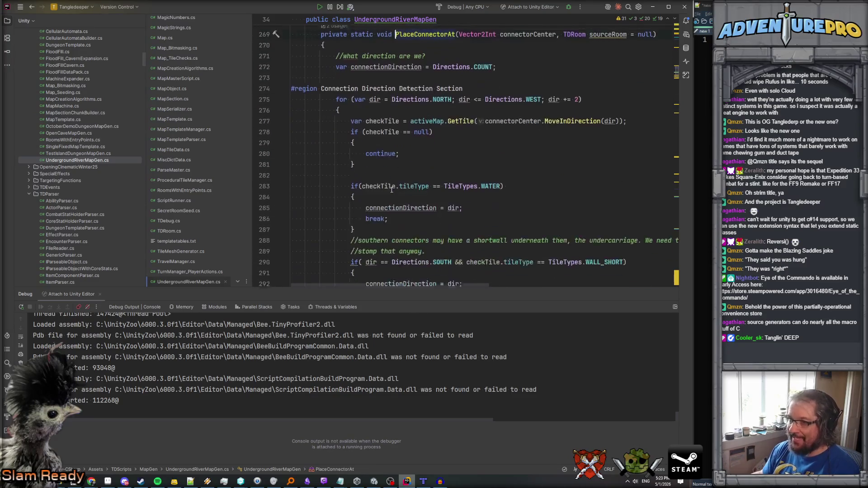
scroll(391, 190, "down", 12)
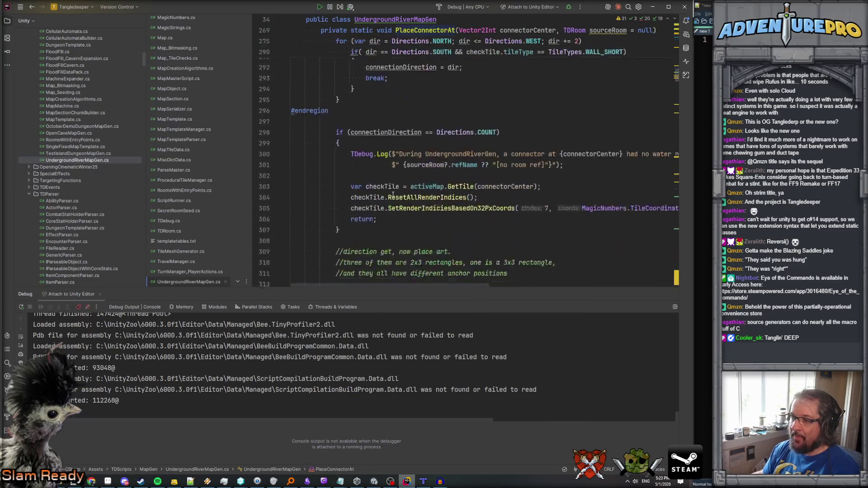
scroll(393, 194, "down", 11)
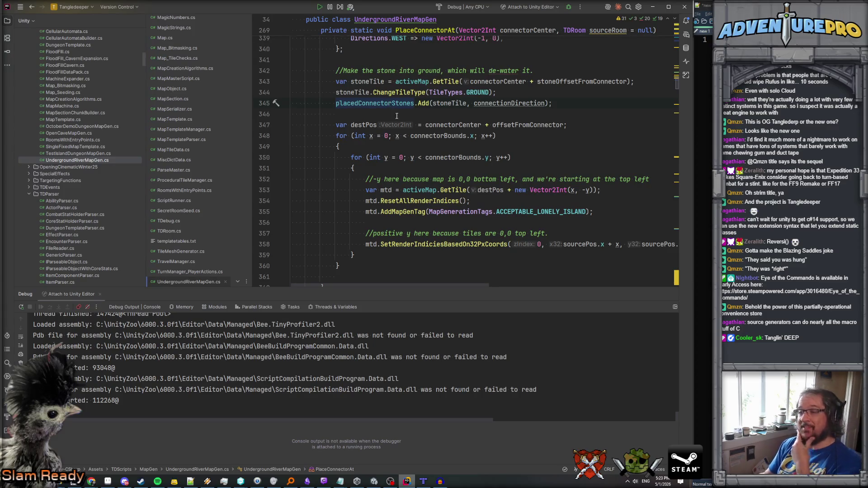
scroll(396, 115, "down", 5)
scroll(397, 116, "up", 6)
left_click(396, 30)
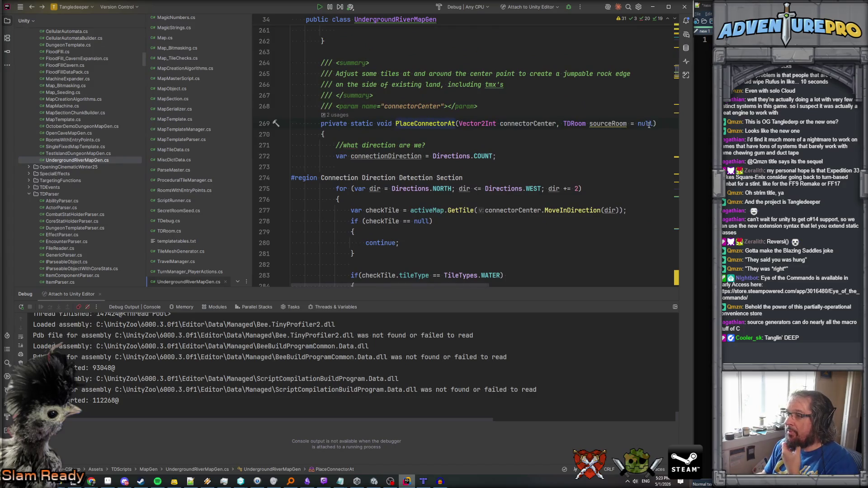
left_click(656, 123)
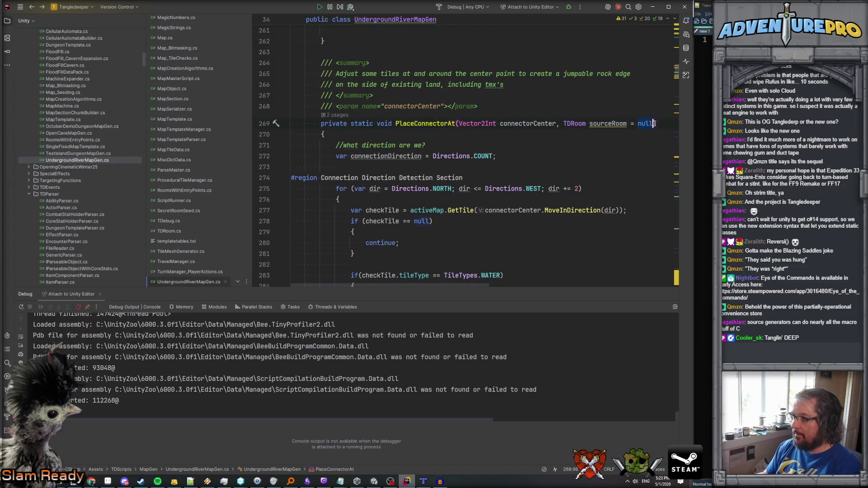
Add a 'bool bConnectorIsUsed = false' parameter after 'TDRoom sourceRoom = null', on its own line.
type(", bool bConn")
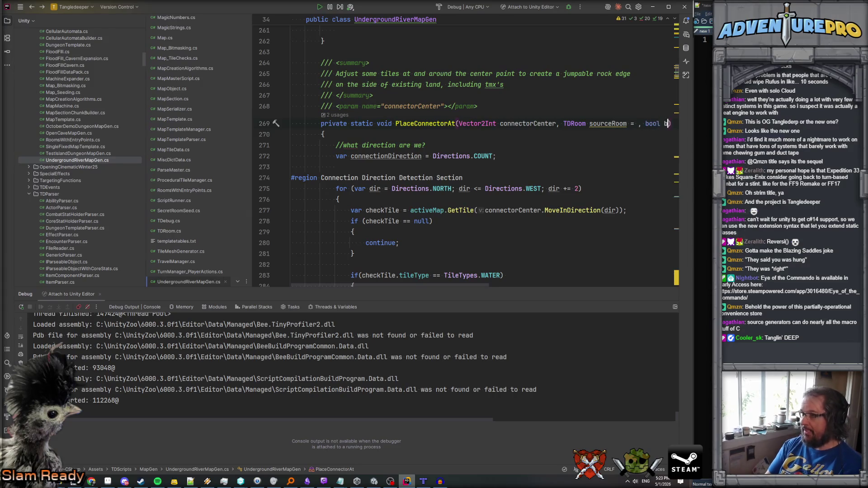
type("ectoIsSued")
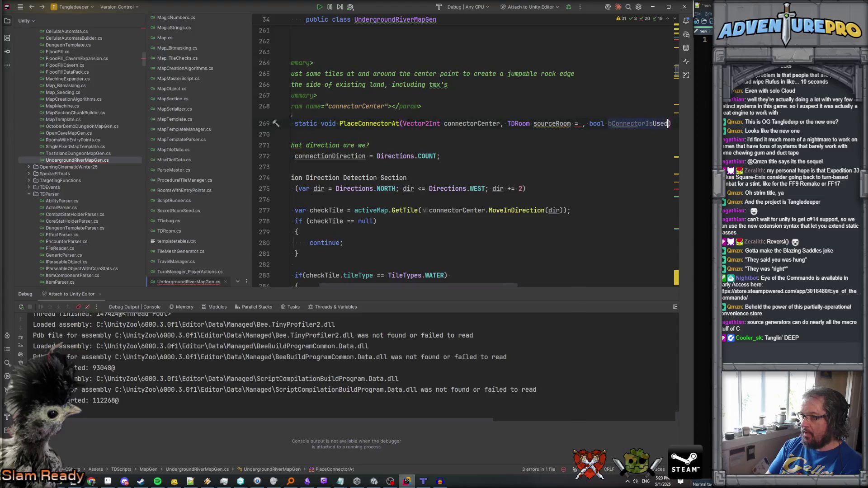
type(" = false")
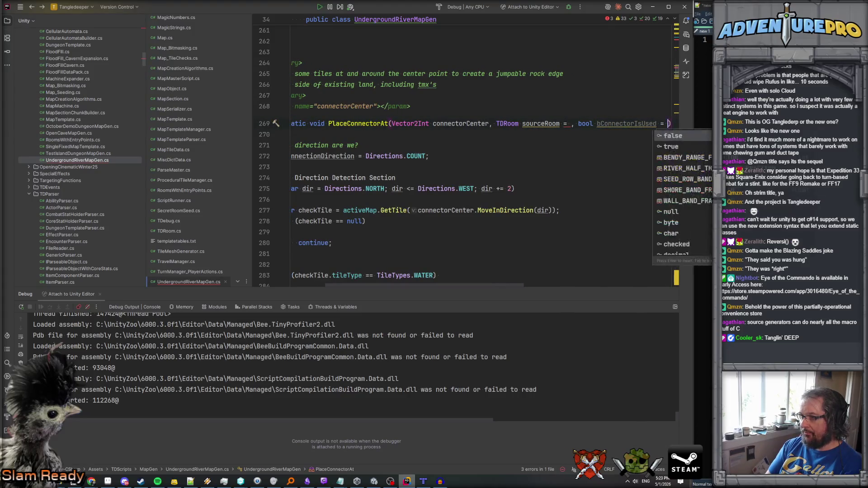
left_click(552, 124)
type("null")
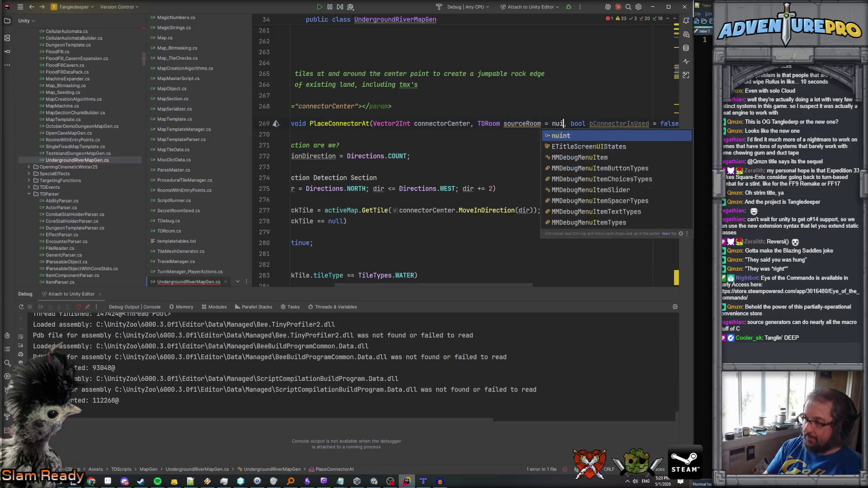
key("Return")
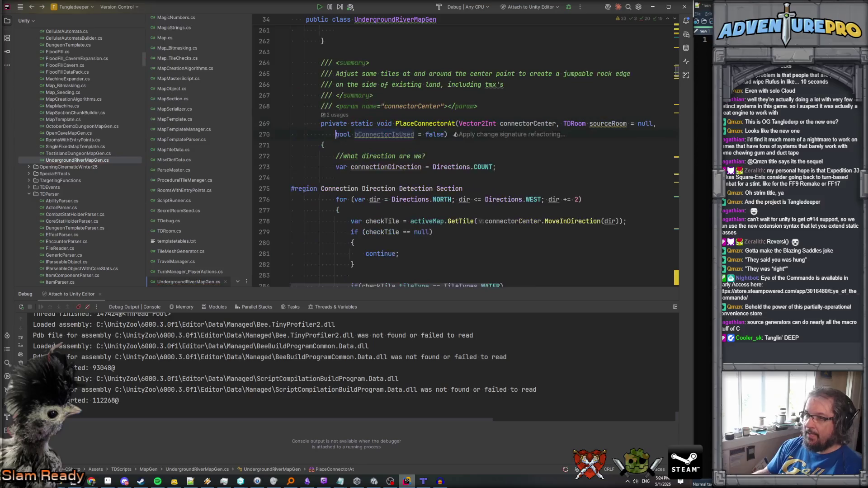
Add a bConnectorIsUsed param doc saying the connector is already used and shouldn't be extended from.
key("alt+Return")
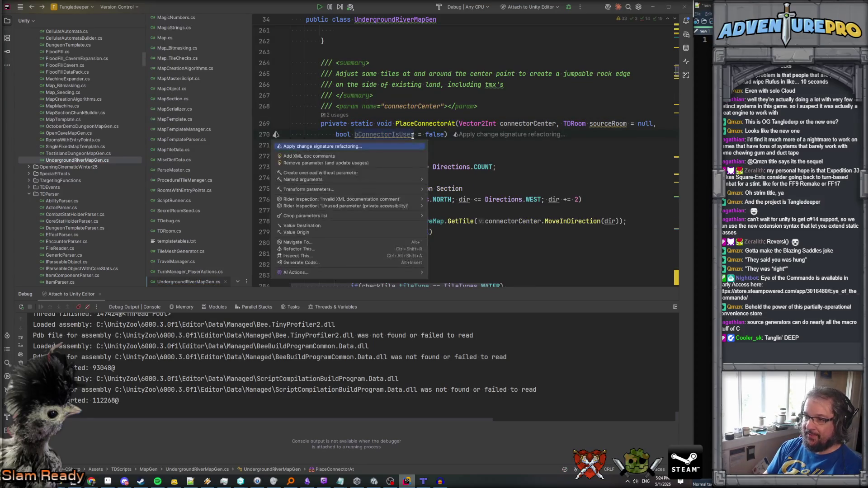
key("Return")
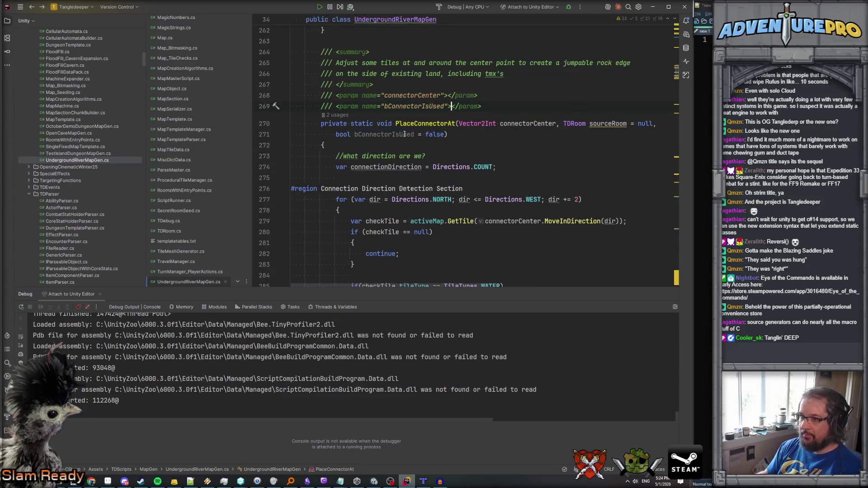
type("If true, we're pl")
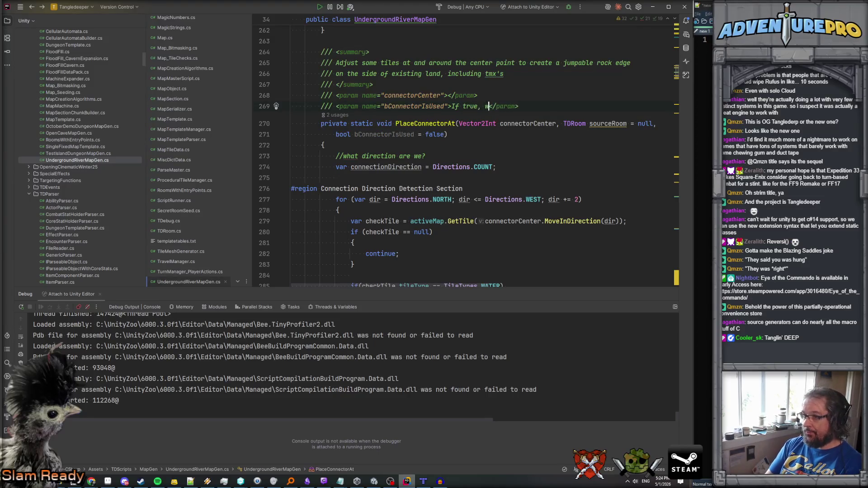
type("acing a room")
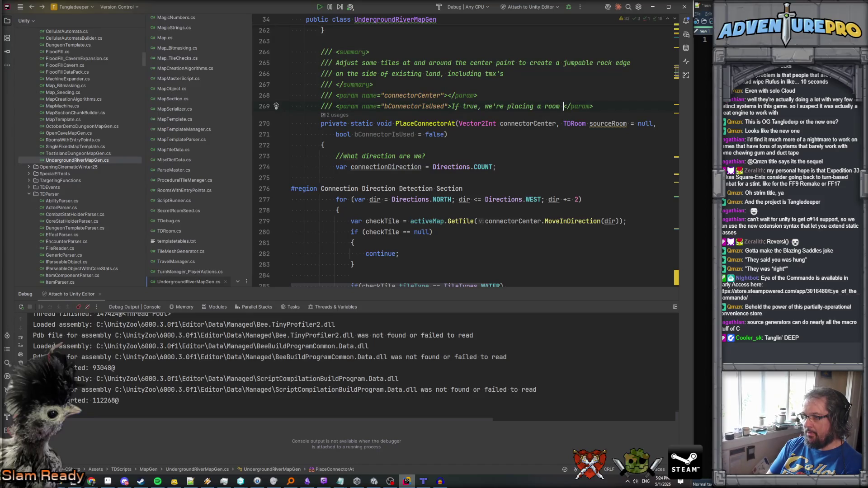
key("BackSpace")
key("BackSpace")
key("BackSpace")
type("this ")
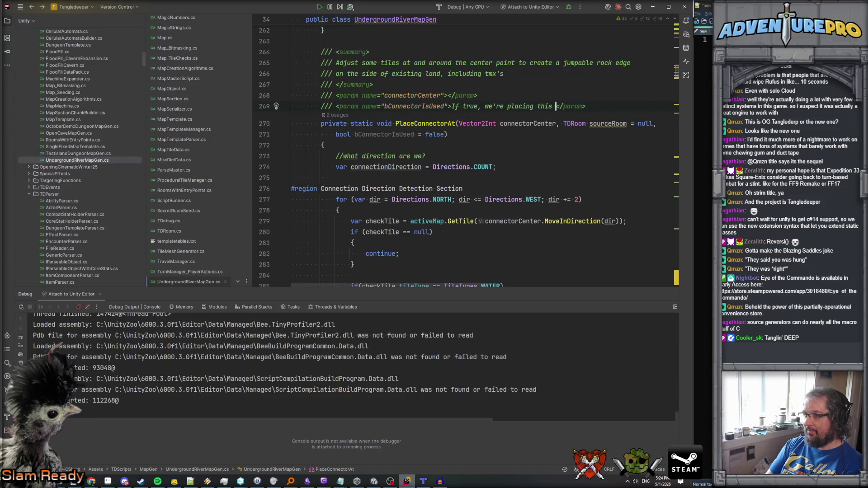
type("con")
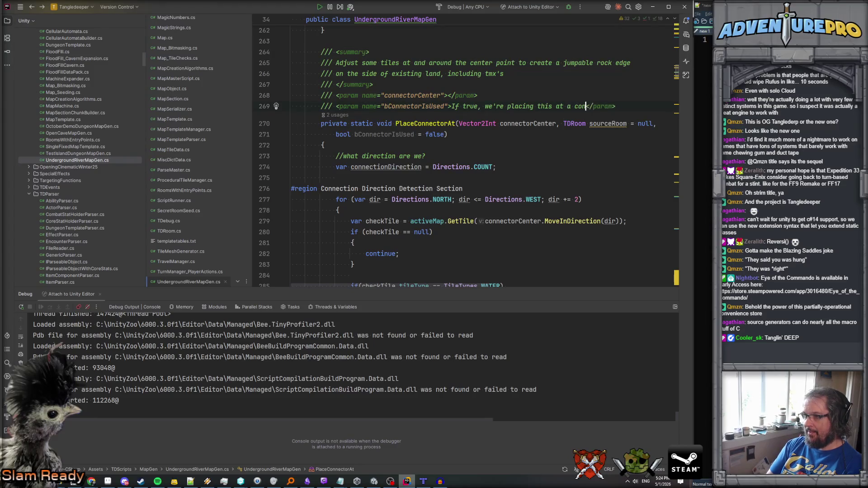
type("'ve already used, and w")
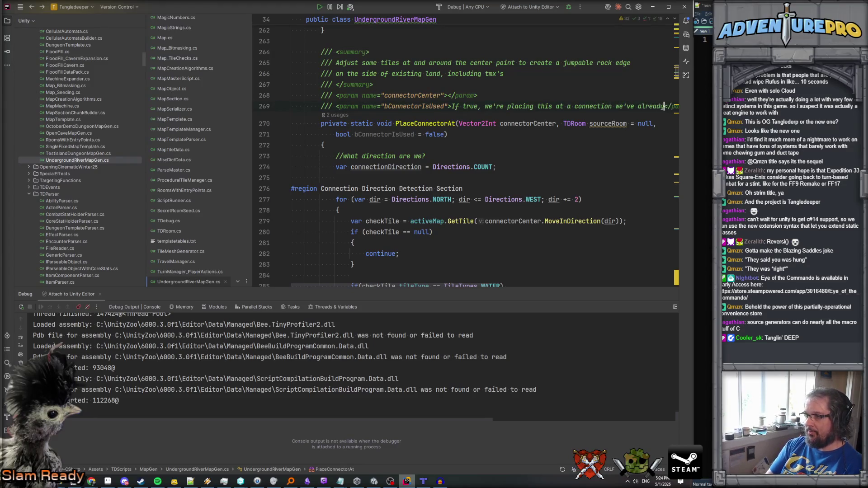
type("ed ")
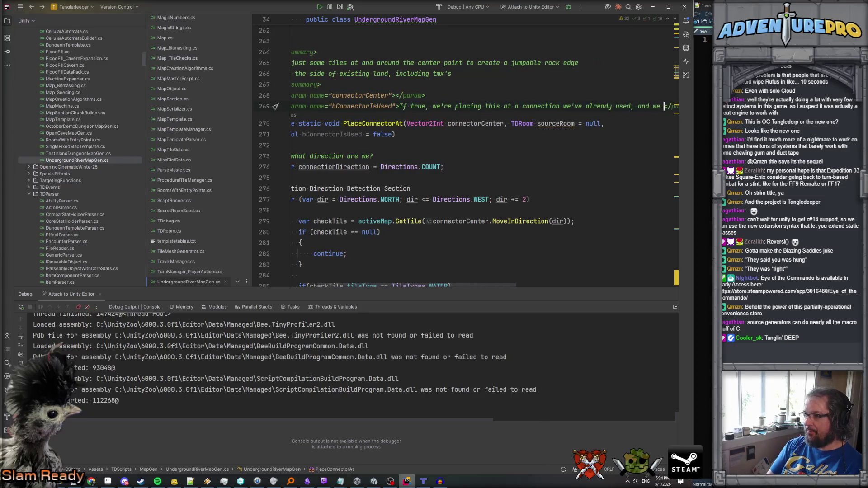
type("don't want to")
type("extend out")
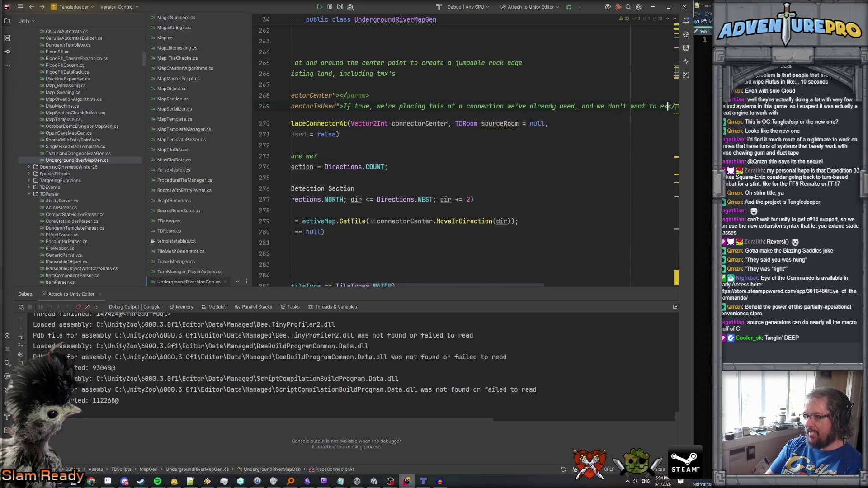
type(" from here.")
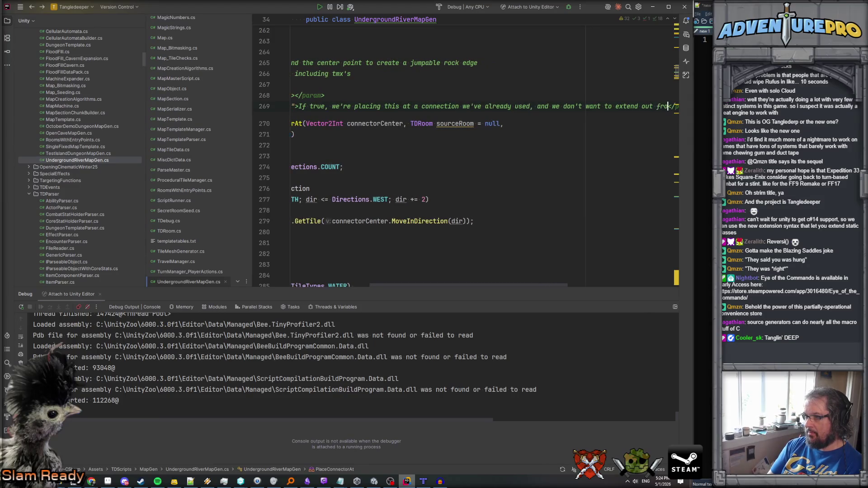
left_click(373, 135)
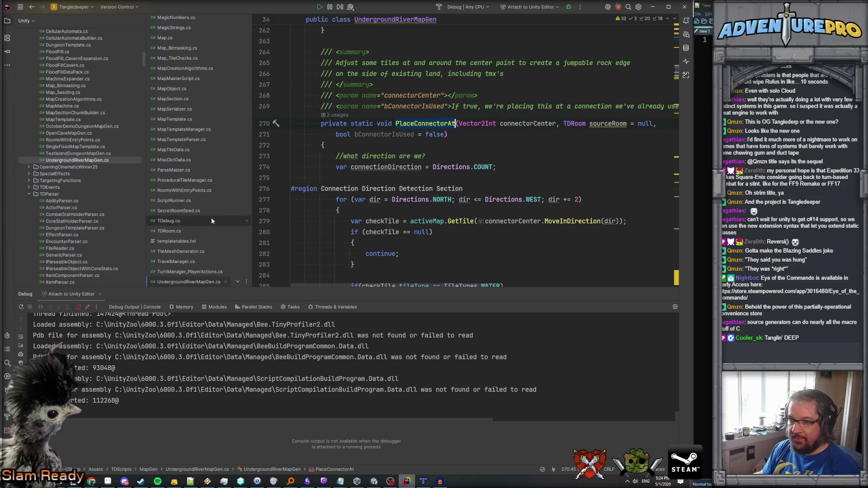
key("ctrl+alt+Left")
Pass true after newRoom in ConnectRoomToConnector's PlaceConnectorAt call.
left_click(583, 208)
type(", true);")
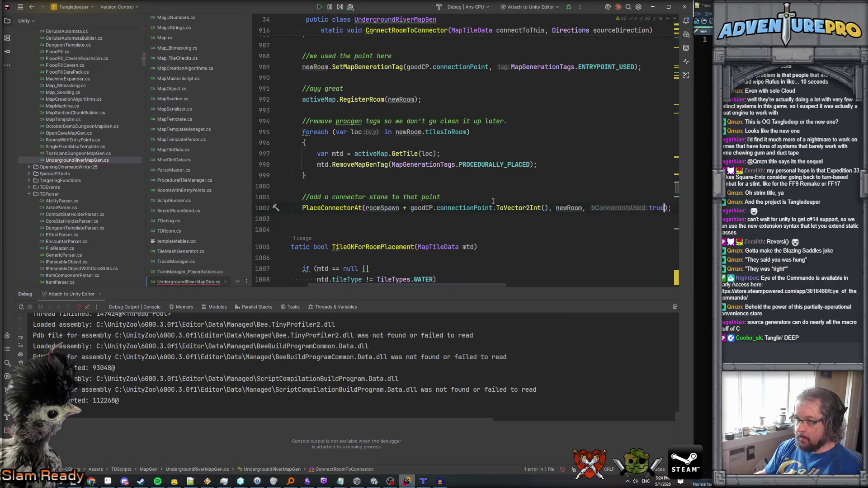
left_click(325, 208, "ctrl")
scroll(418, 171, "down", 10)
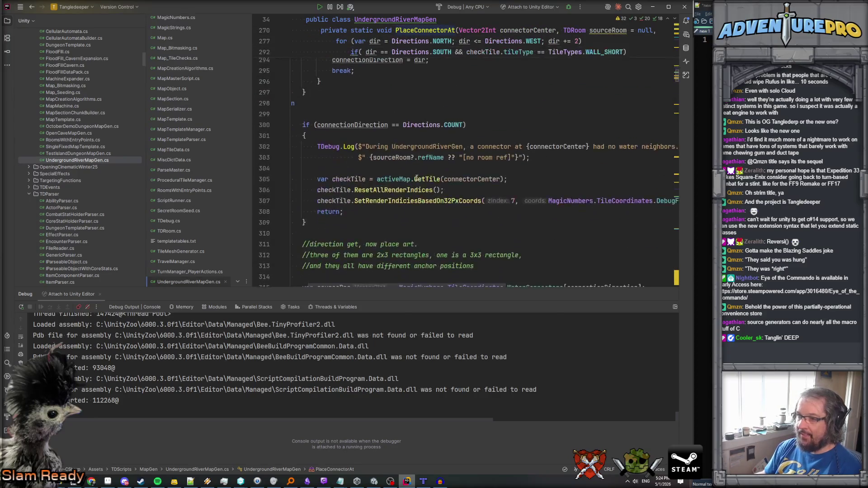
scroll(416, 178, "down", 12)
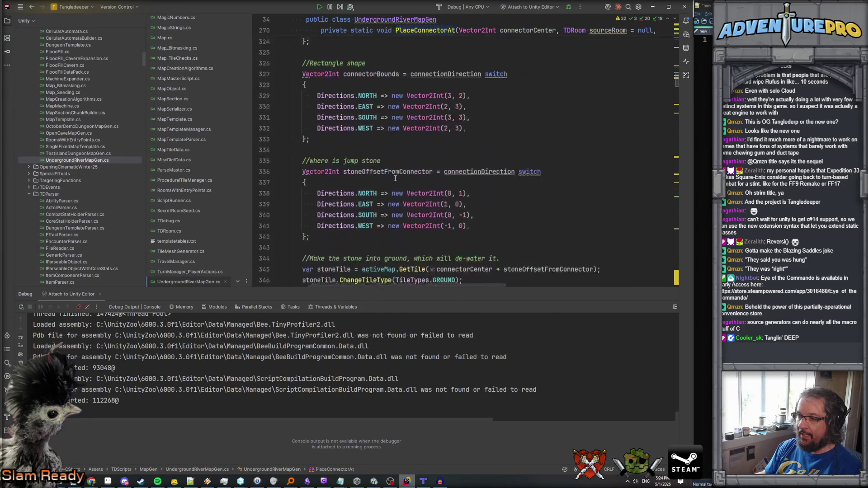
scroll(395, 179, "up", 2)
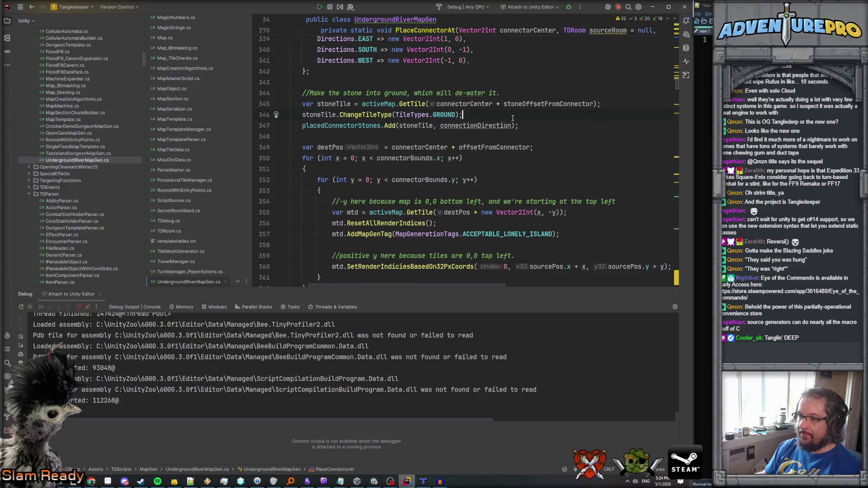
Wrap the placedConnectorStones.Add call in an if (!bConnectorIsUsed) check.
key("Return")
type("if( b")
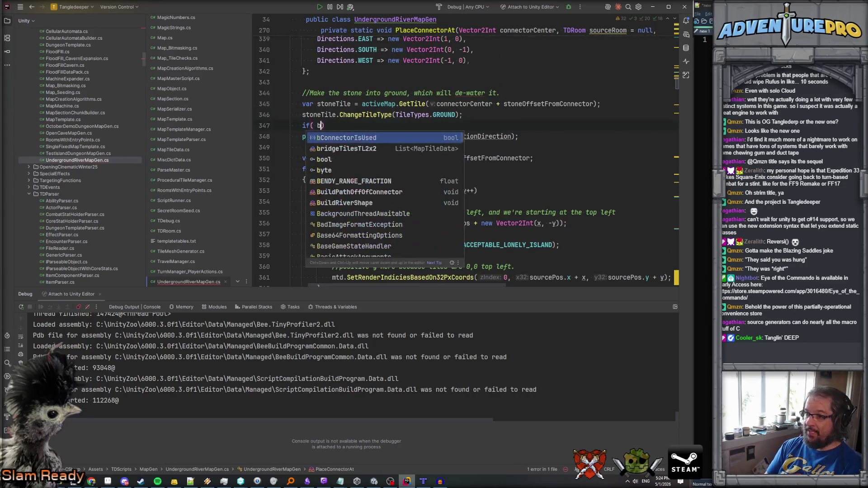
type("ConnectorIsUsed")
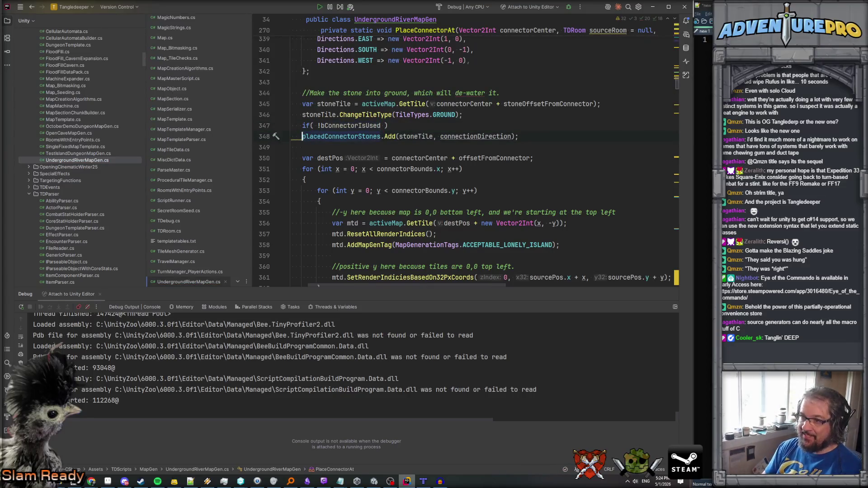
key("Tab")
left_click(291, 168)
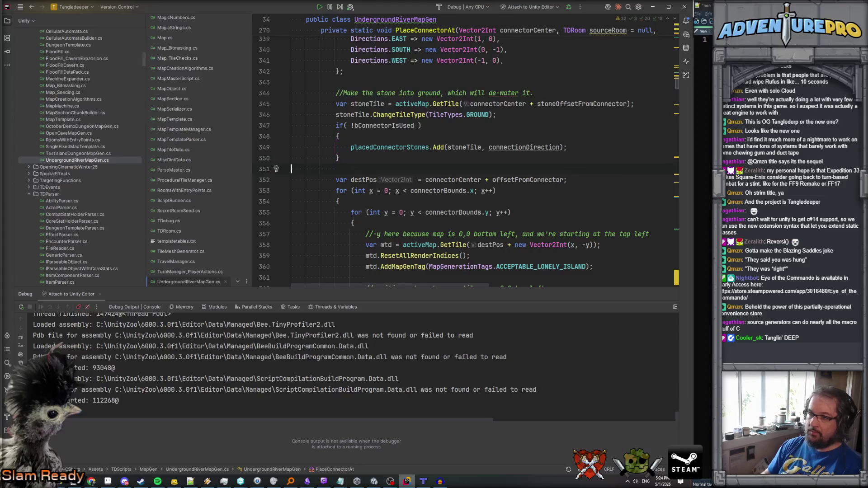
Add the comment 'If this is meant to be used later, add it to the collection. If not, do not.'.
left_click(537, 117)
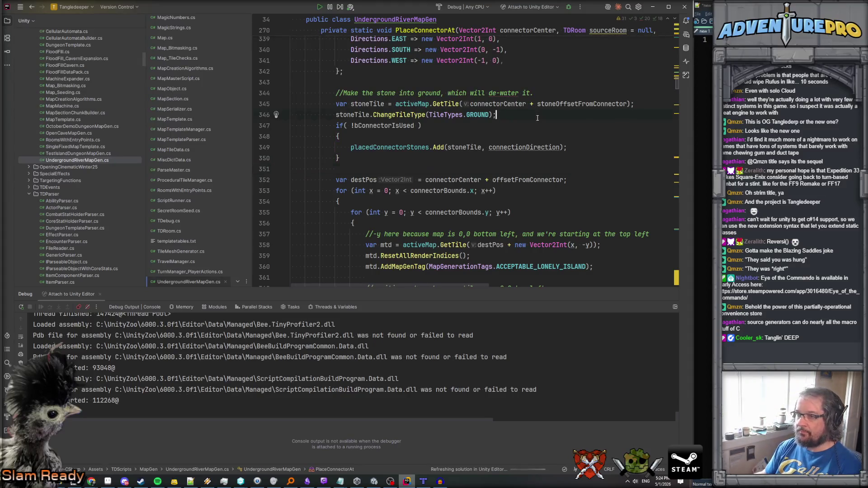
key("Return")
key("Return")
type("//If th")
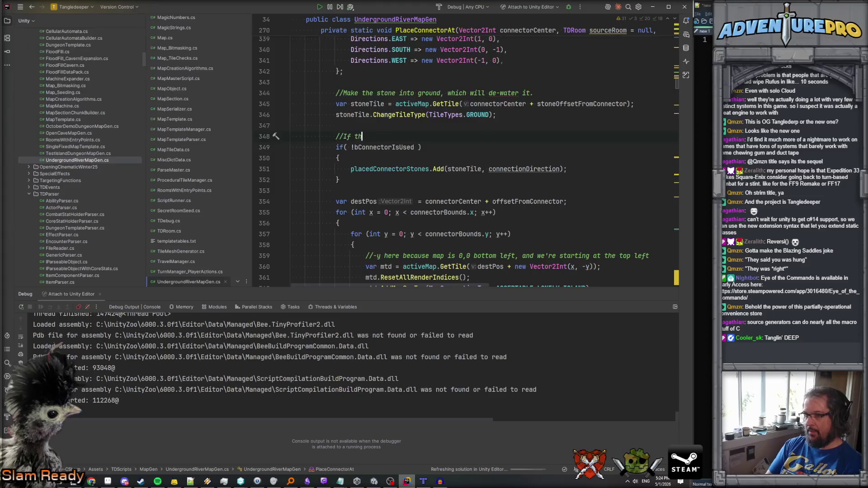
type("is is meant to be ")
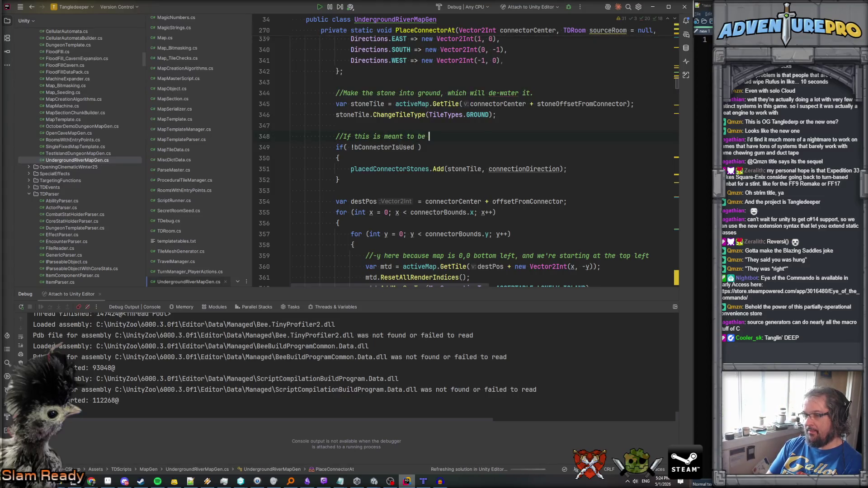
type("used later, add ")
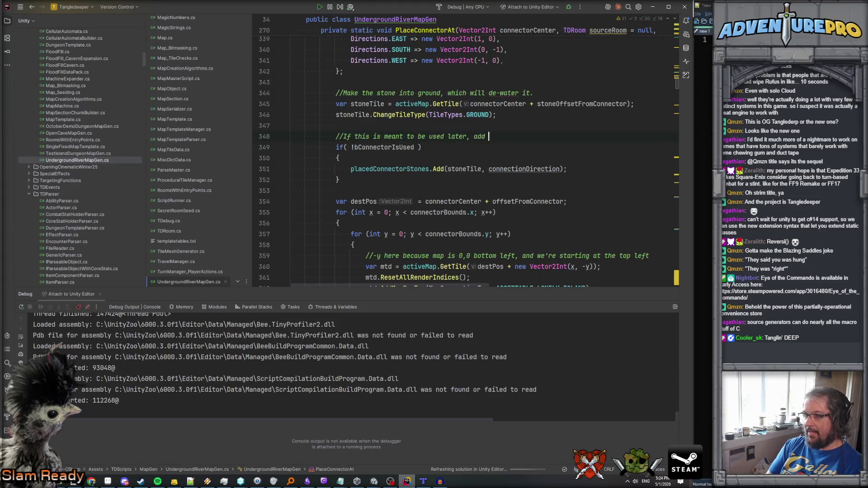
type("it to the collection. ")
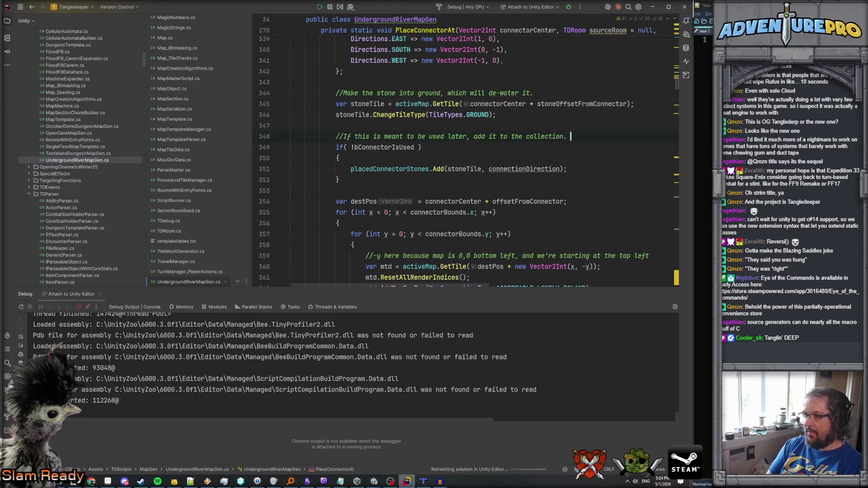
type("if not, do not.")
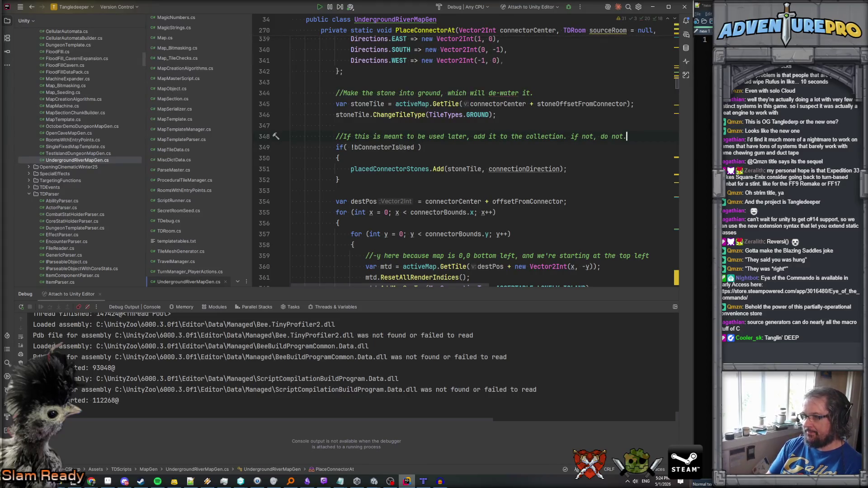
left_click(573, 136)
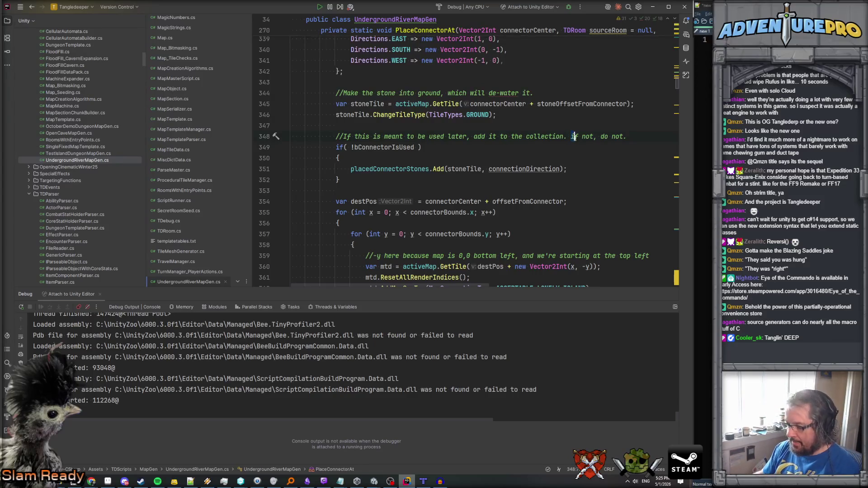
key("BackSpace")
type("I")
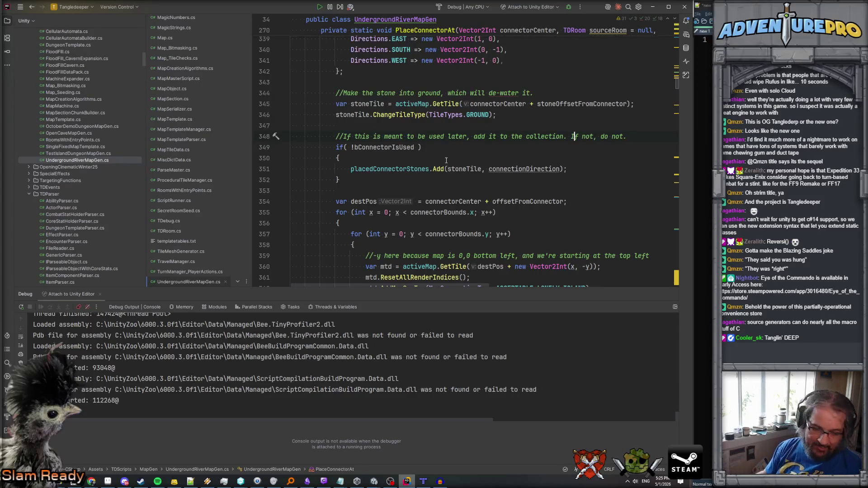
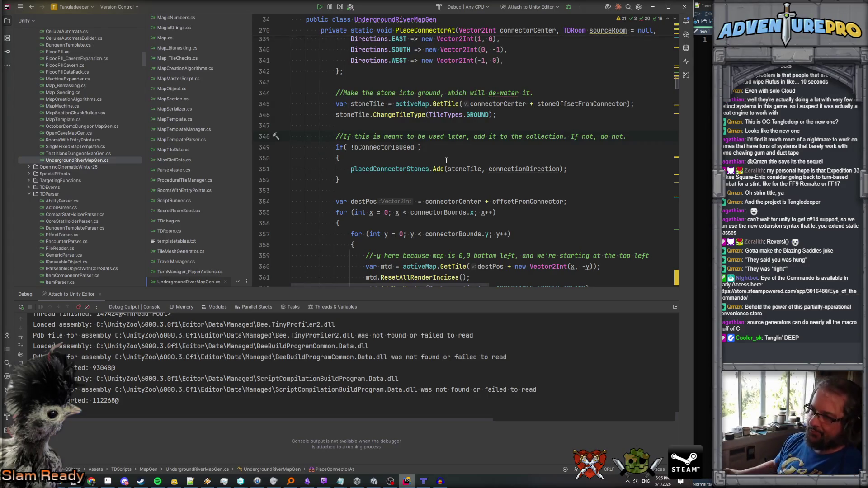
Declare a second list, var allCP = new List<ConnectionPointInfo>(), below the validCP declaration.
key("Down")
key("Down")
key("Down")
key("ctrl+minus")
key("ctrl+minus")
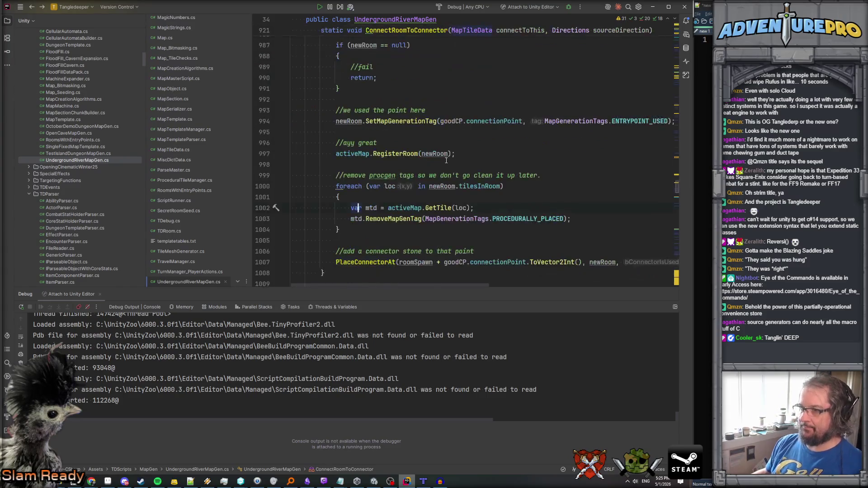
key("ctrl+minus")
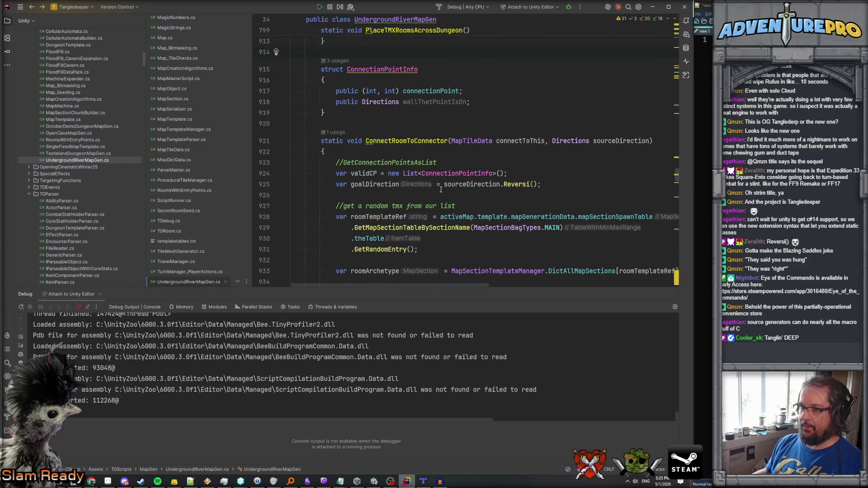
scroll(441, 189, "down", 10)
scroll(441, 189, "up", 5)
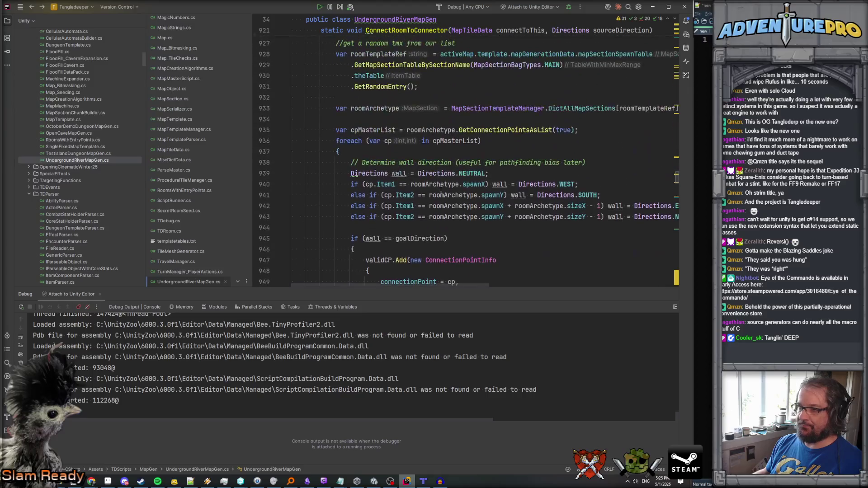
scroll(441, 189, "up", 3)
left_click(519, 112)
key("Return")
type("b")
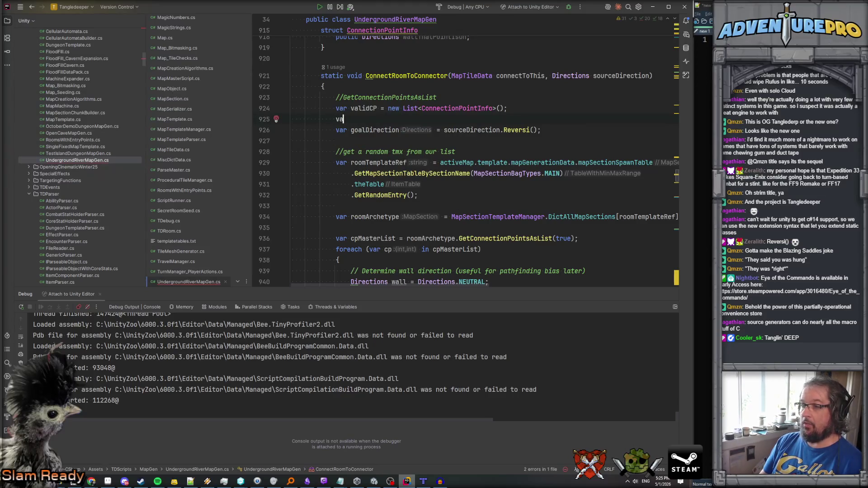
type("r allCP = new Li")
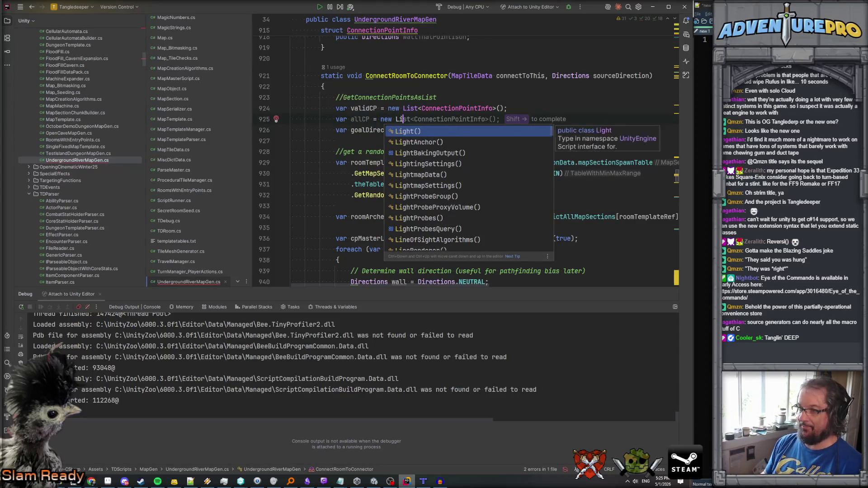
key("shift+Right")
key("Return")
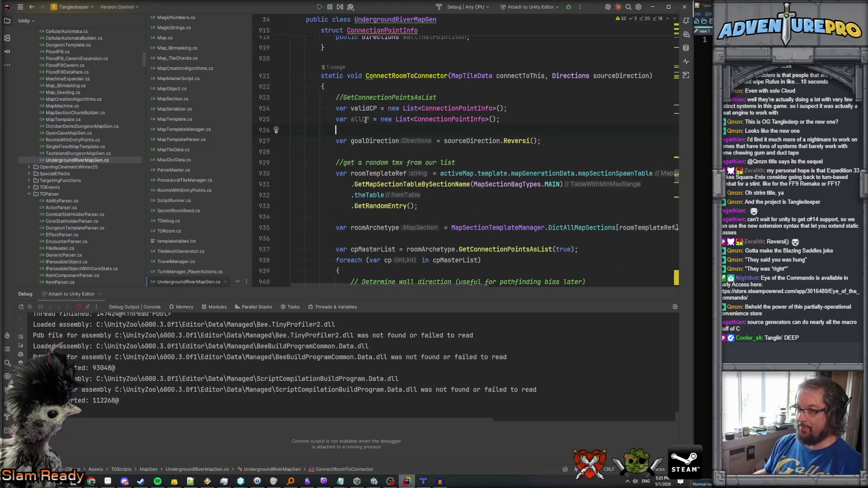
After the wall check, add allCP.Add(...) wrapping a copy of the ConnectionPointInfo creation block.
scroll(411, 191, "down", 5)
scroll(412, 191, "down", 1)
left_click(385, 239)
key("Return")
type("allCP.")
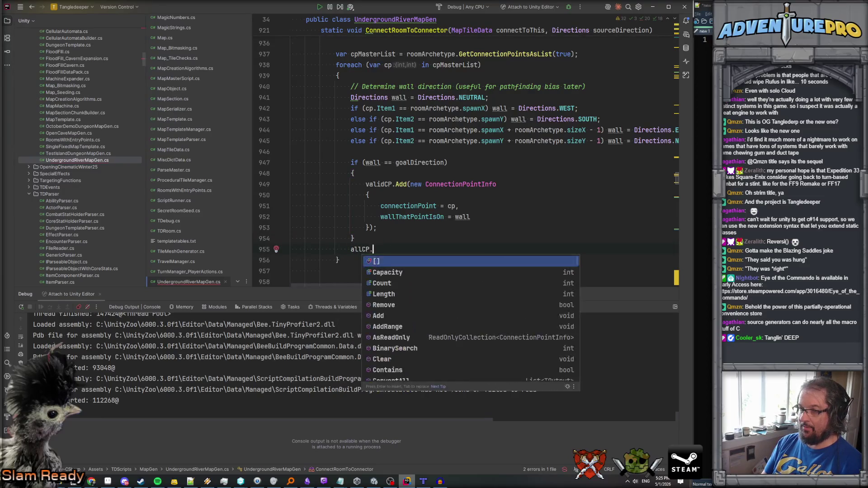
type("Add")
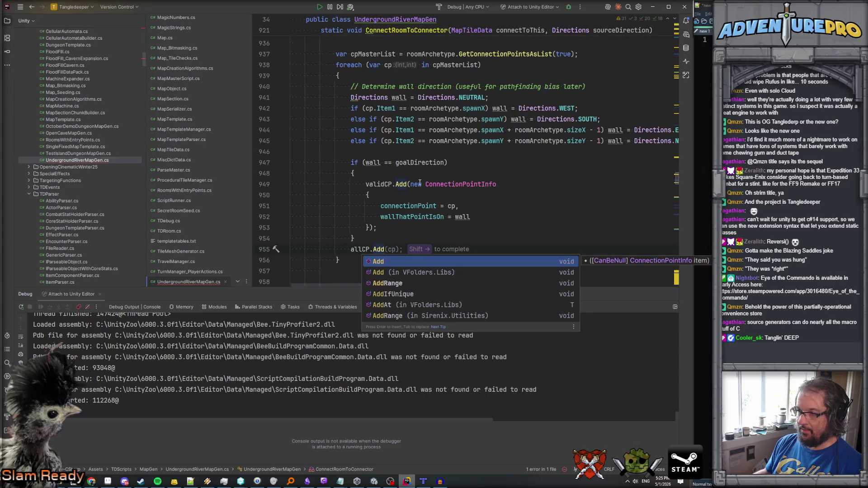
mouse_move(291, 184)
left_mouse_down()
mouse_move(432, 219)
mouse_move(434, 233)
left_mouse_up()
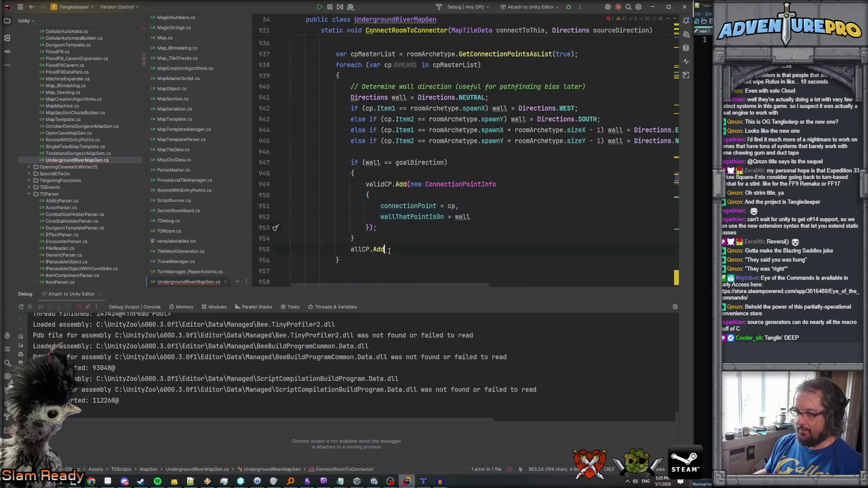
type("new ConnectionPointInfo {     connectionPoint = cp,     wallThatPointIsOn = wall });")
type("(")
key("Down")
key("Down")
key("End")
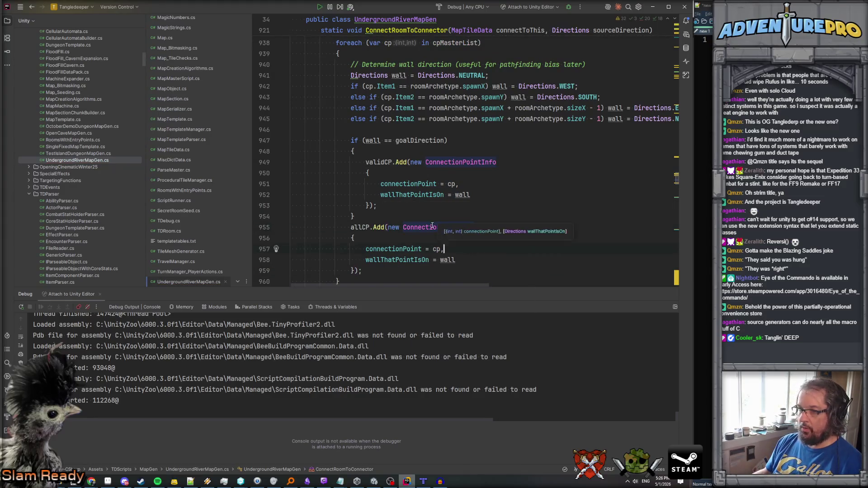
Comment the valid-connector check and add '//but also, track all of them just in case.'.
left_click(387, 129)
key("Return")
type("Valid in term,s ")
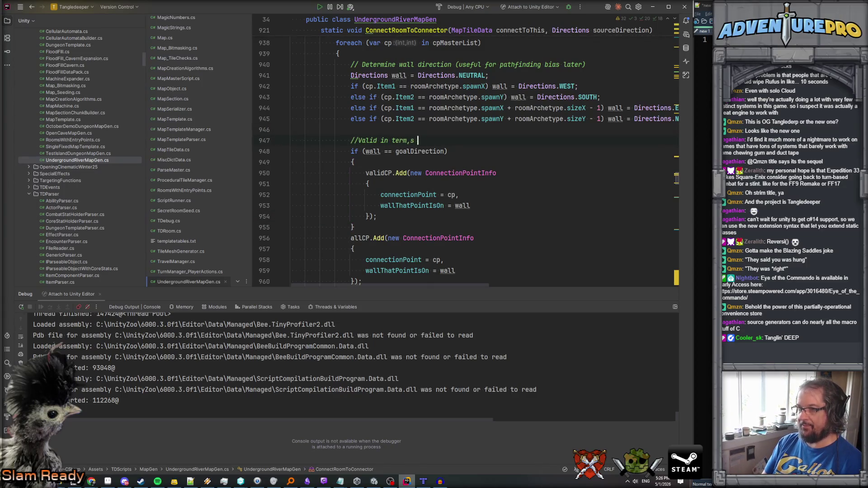
key("BackSpace")
key("BackSpace")
key("BackSpace")
type("s of connecti")
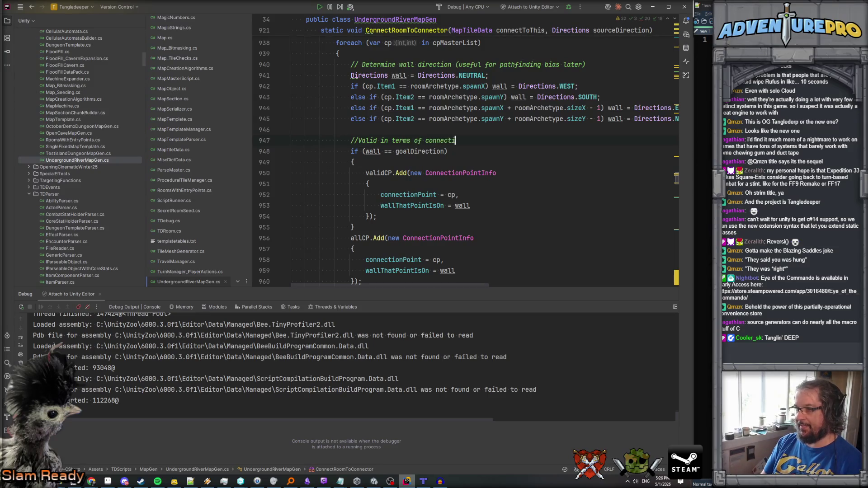
type("ng to the co")
type("cTOR")
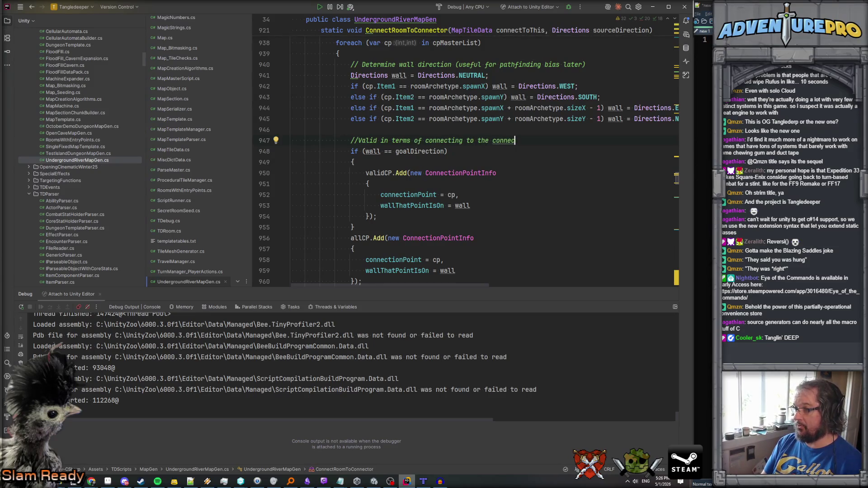
left_click(354, 162)
left_click(355, 226)
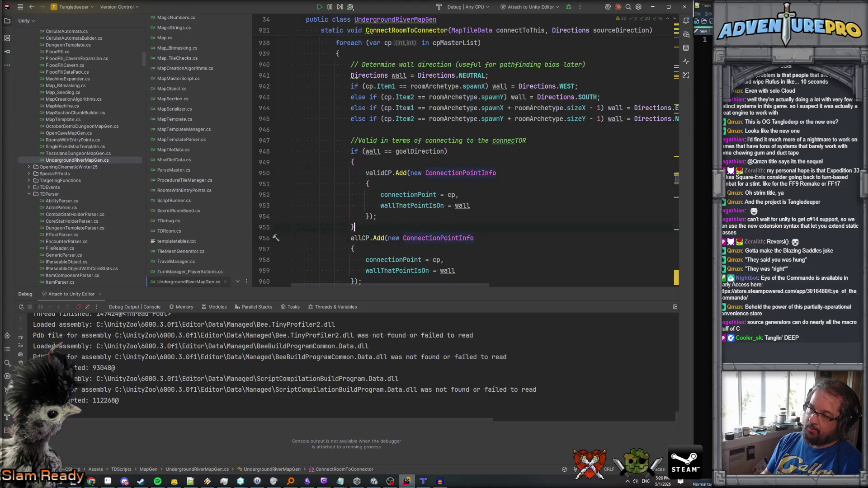
key("Return")
key("Return")
type("//but also, track c")
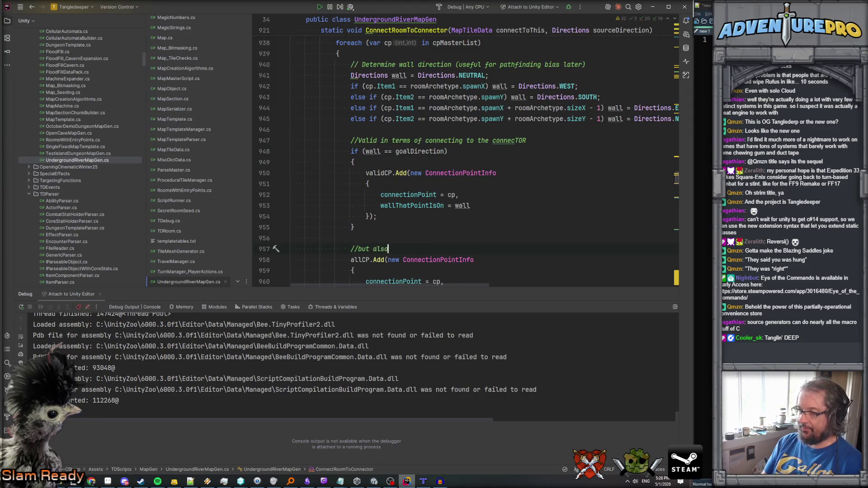
key("BackSpace")
type("all of them just in case.")
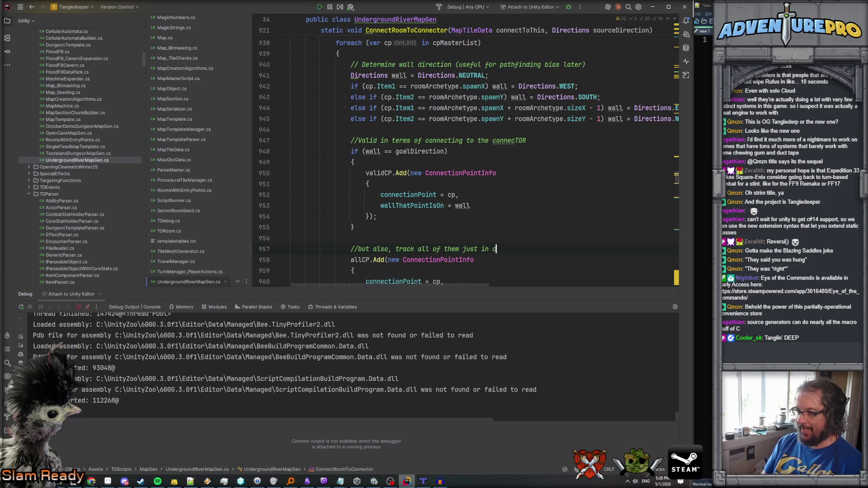
scroll(422, 91, "down", 5)
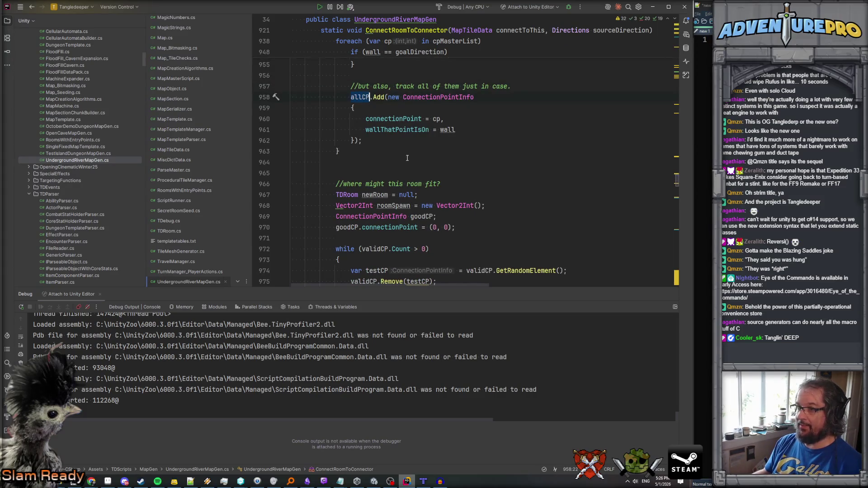
scroll(405, 161, "down", 8)
Add allCP.Remove(goodCP); after the roomSpawn line in the success branch.
left_click(550, 174)
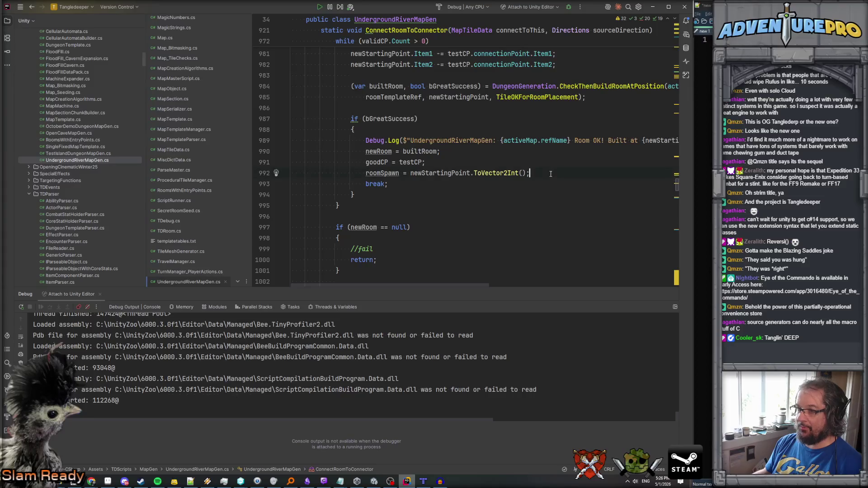
key("Return")
key("Return")
type("allCP.")
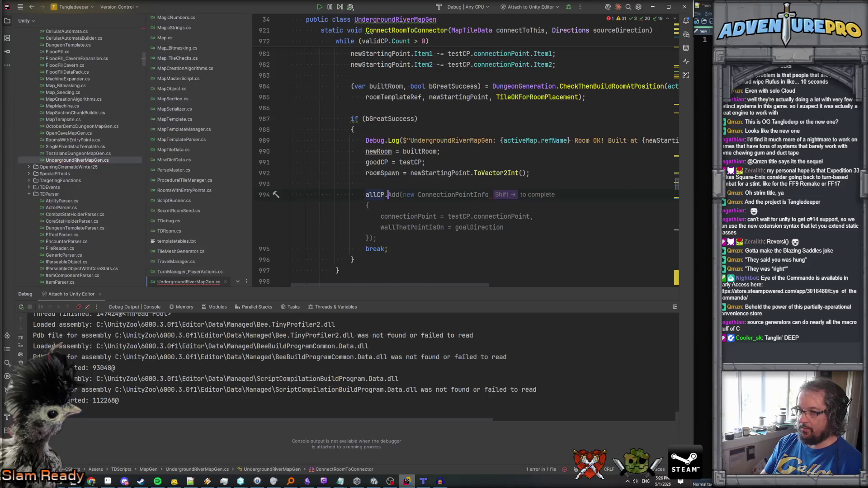
type("Remov")
key("Return")
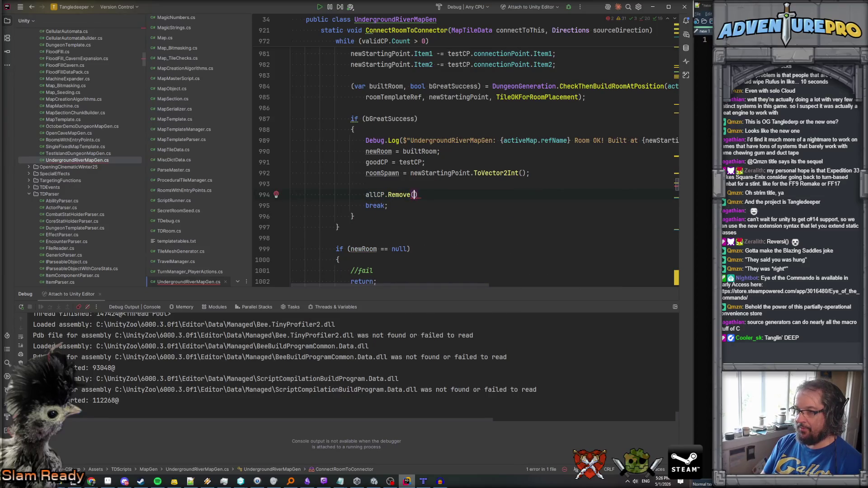
type("goodCP);")
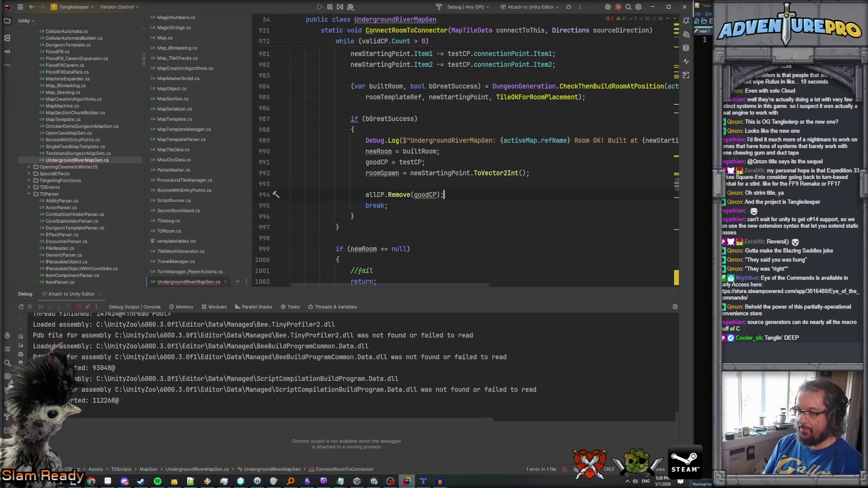
Comment above it: 'Don't track this one any longer, we're not going to use it to extend to new areas.'.
key("ctrl+alt+Return")
type("//Don'")
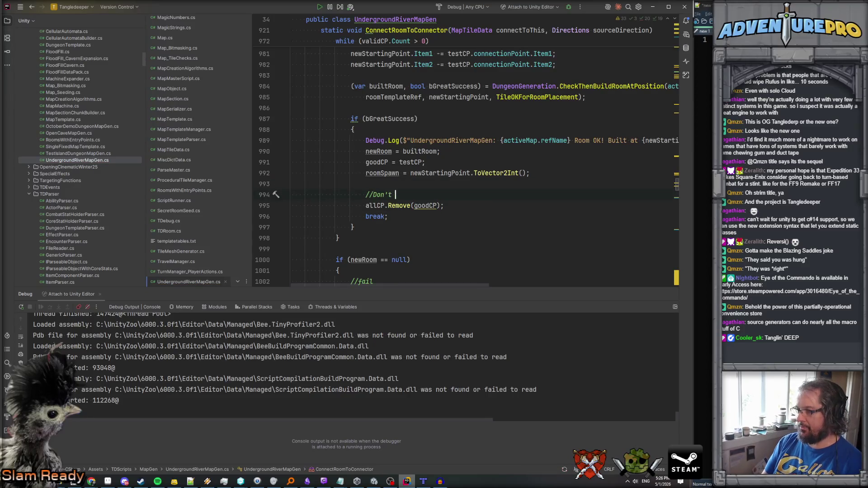
type("t track this one ")
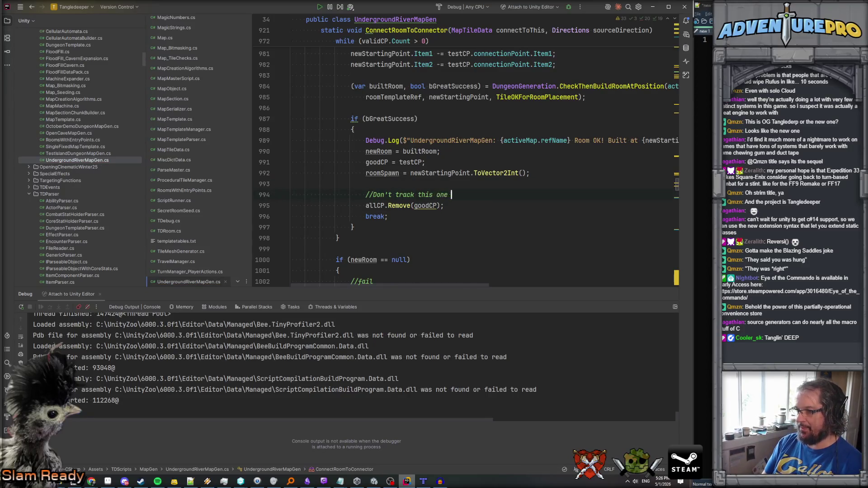
type("any longer, we're not ")
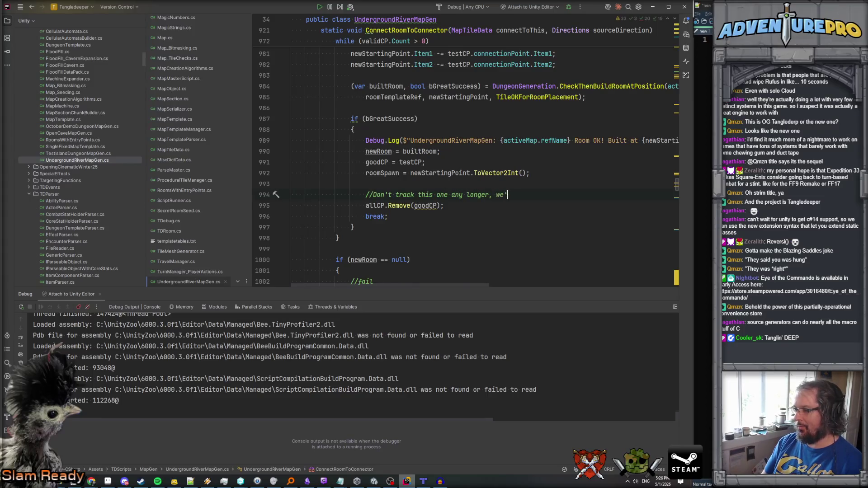
type("going to use it")
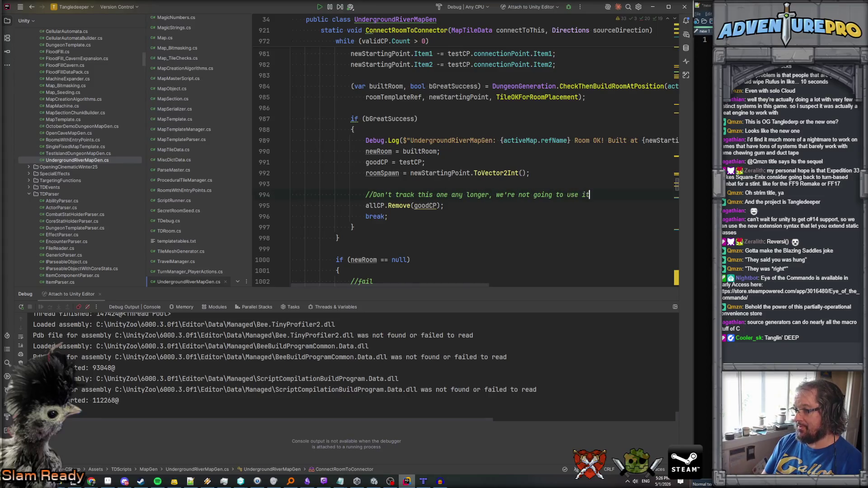
type(" to extend to")
key("Return")
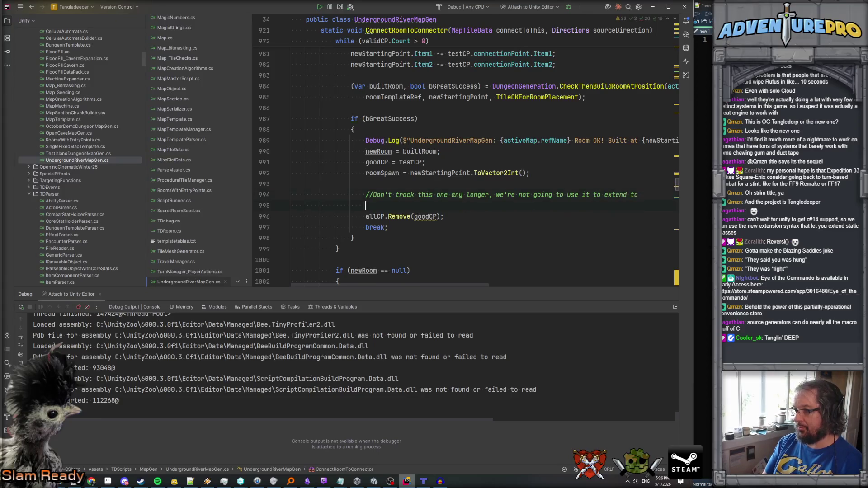
type("//new areas.")
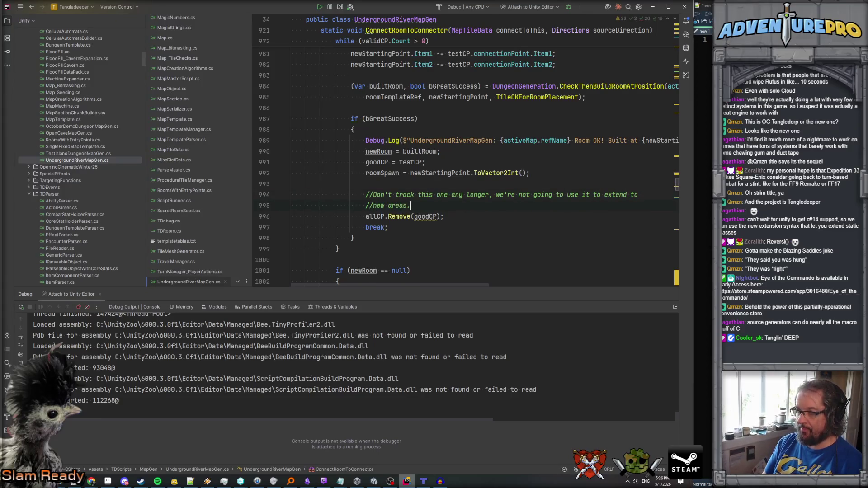
scroll(342, 170, "down", 10)
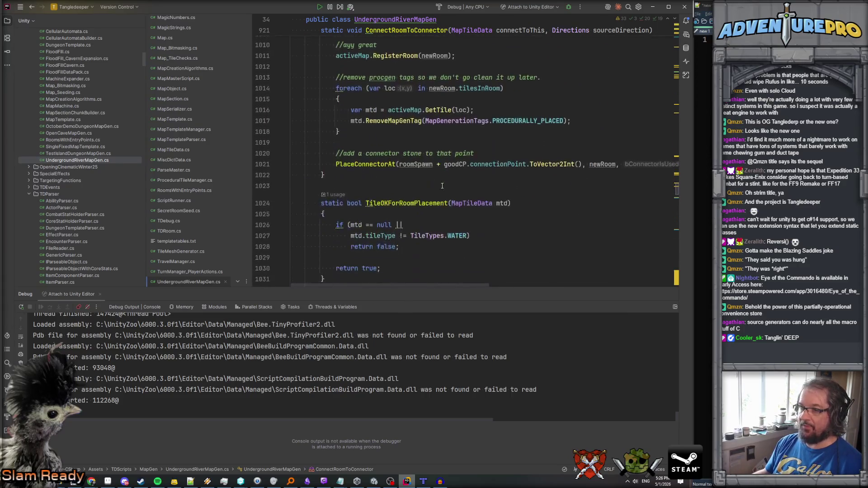
Below PlaceConnectorAt, add a comment about making a couple of connectors off this room.
key("Return")
key("Return")
key("Return")
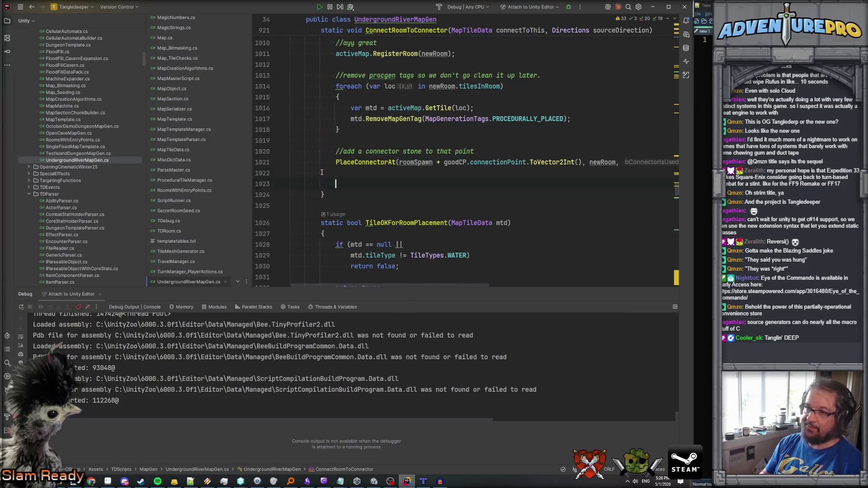
type("/no")
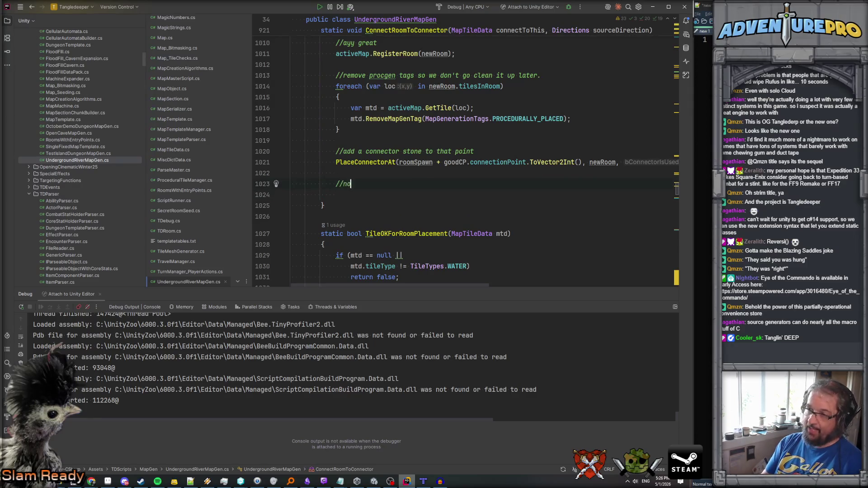
type("w, leactu")
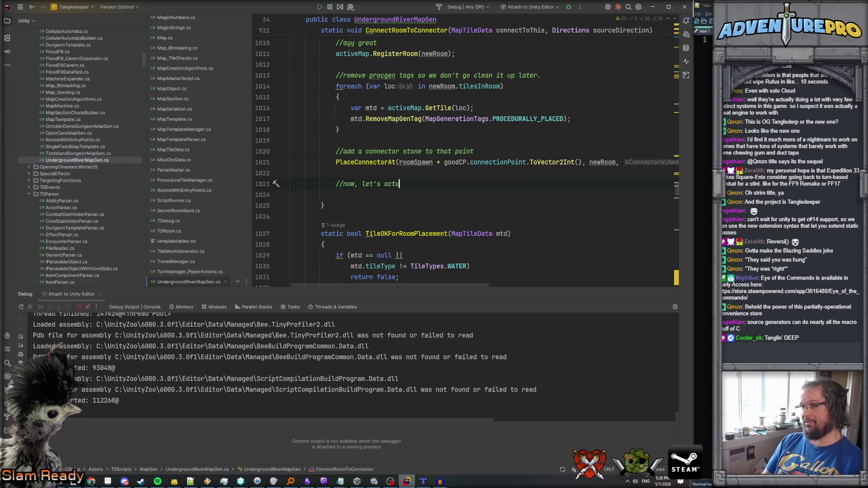
type("ally make a couple")
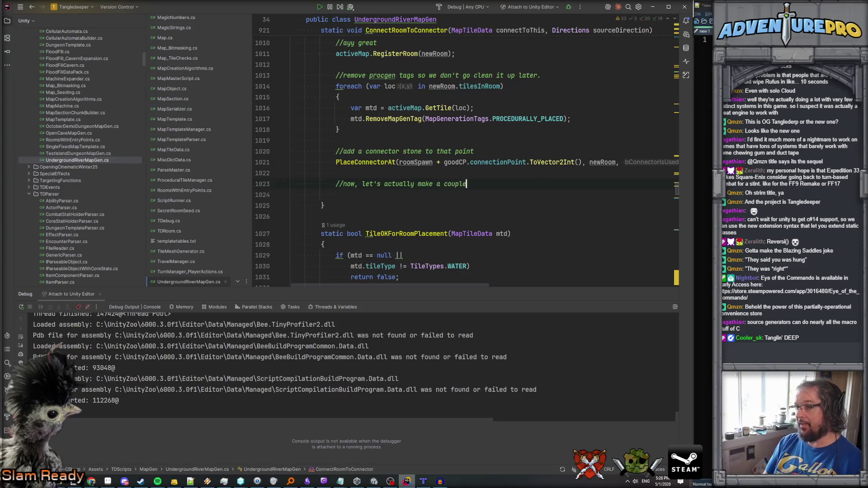
type("ore connectror")
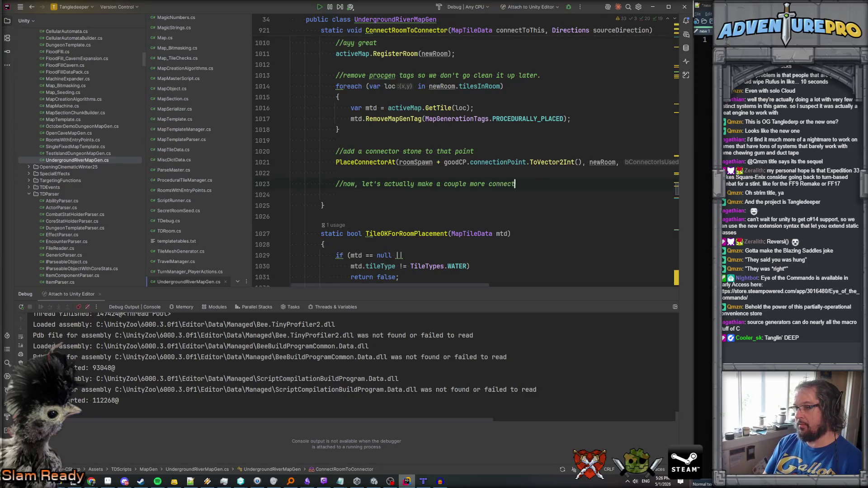
type("ors off o")
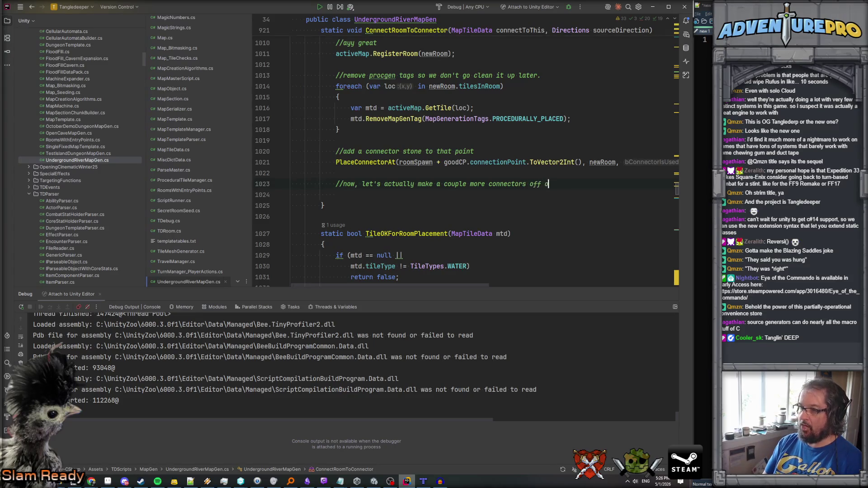
type("f this room")
key("Return")
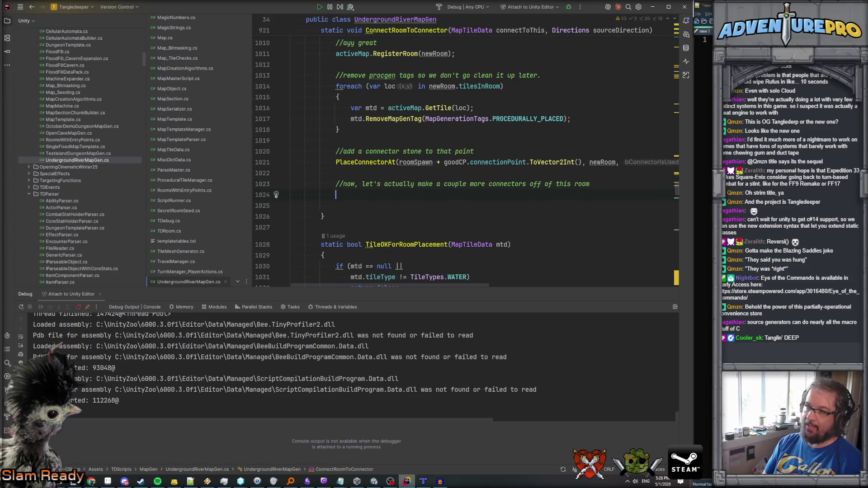
Declare var numCP = UnityEngine.Random.Range(1, 4); and accept the suggested for loop.
type("var n")
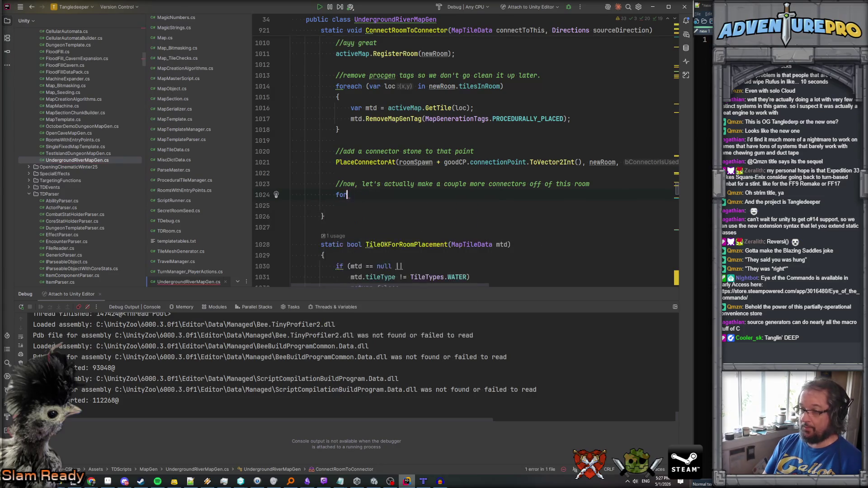
type("um")
type("CP = Re")
key("BackSpace")
key("BackSpace")
type("Un")
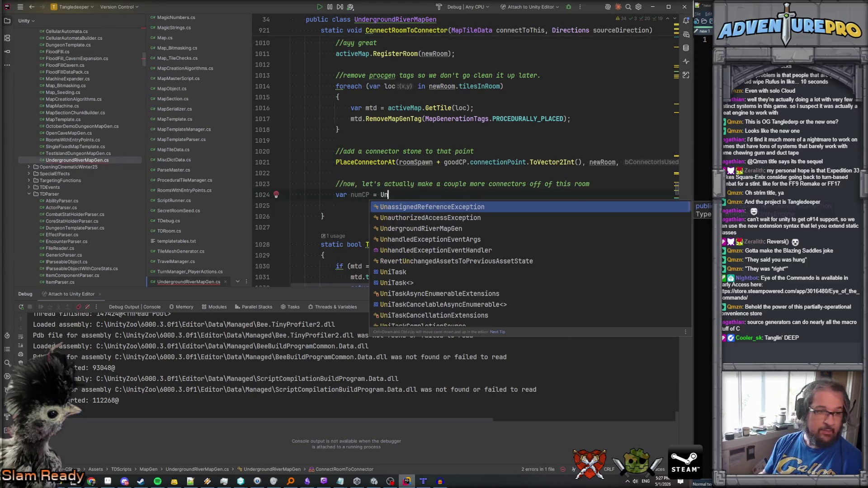
key("alt+Tab")
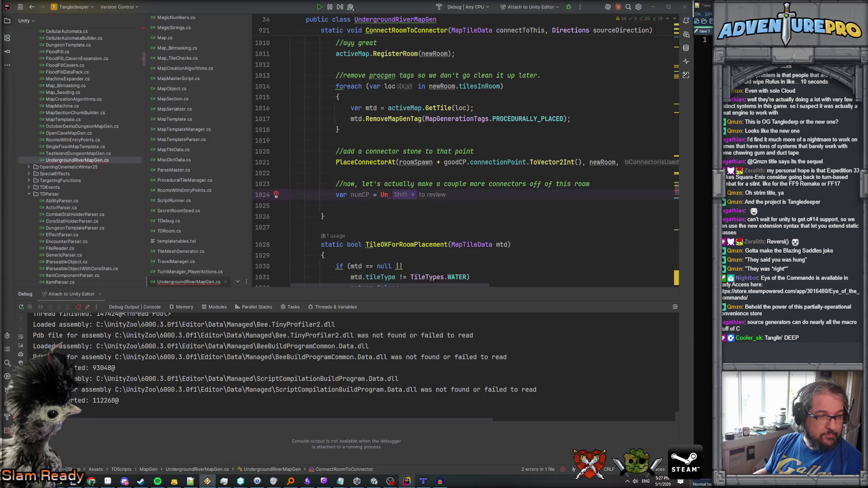
type("it")
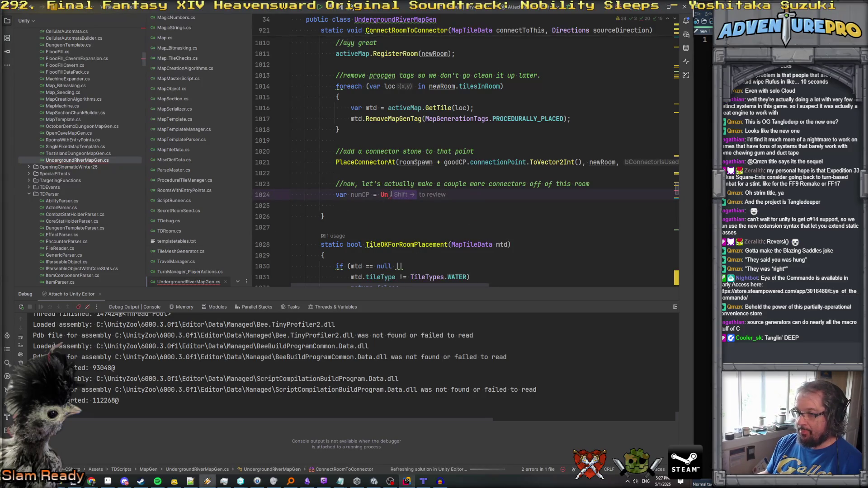
type("y")
key("Return")
type(".R")
key("Return")
type("(1")
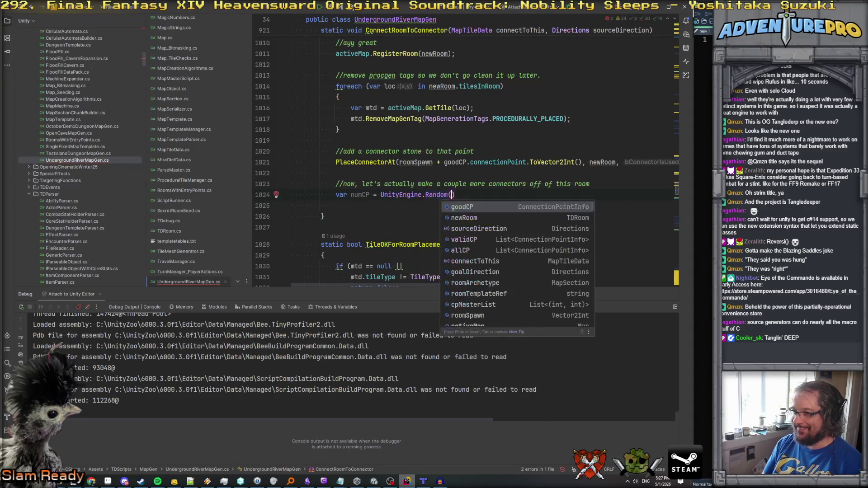
type(", 4)")
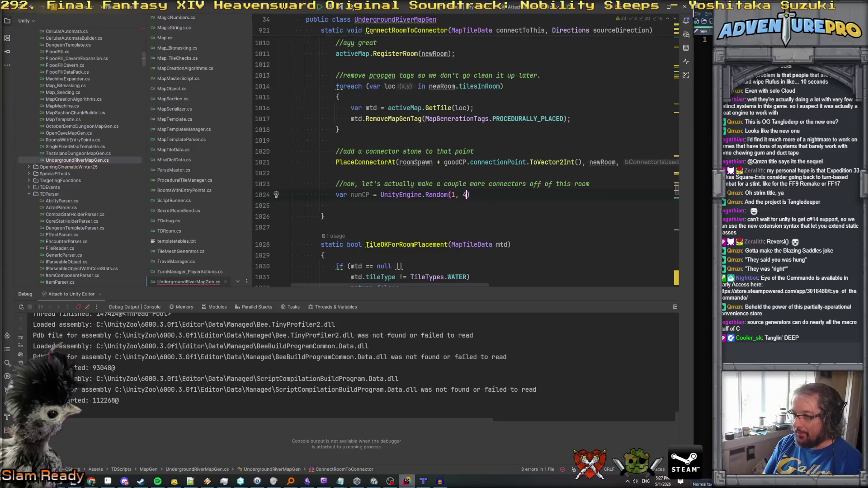
key("Left")
key("Left")
key("Left")
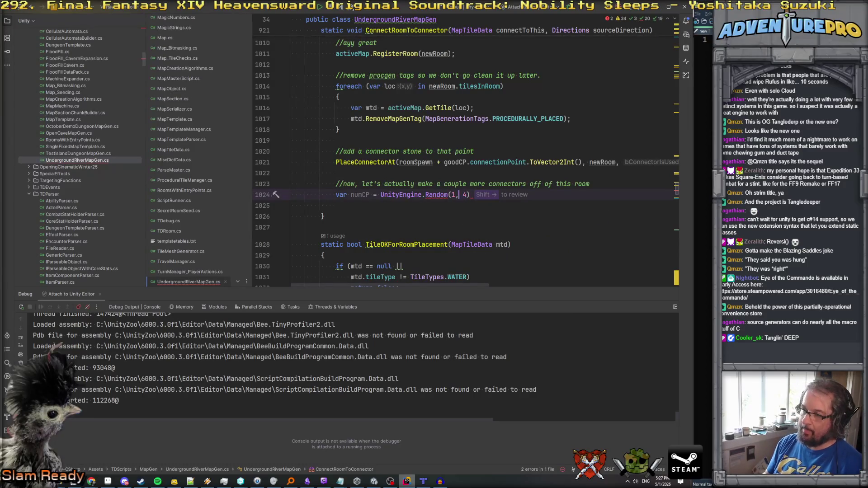
type(".Range")
key("Return")
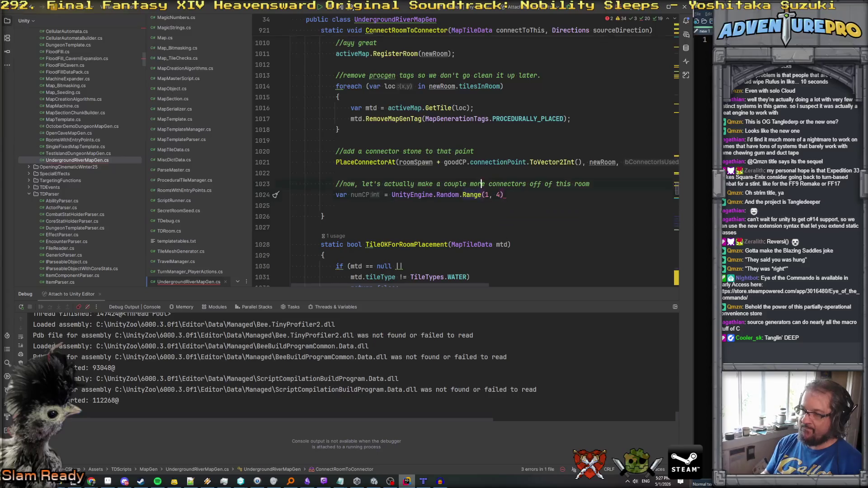
left_click(291, 205)
left_click(503, 195)
type("l")
type(";")
key("Return")
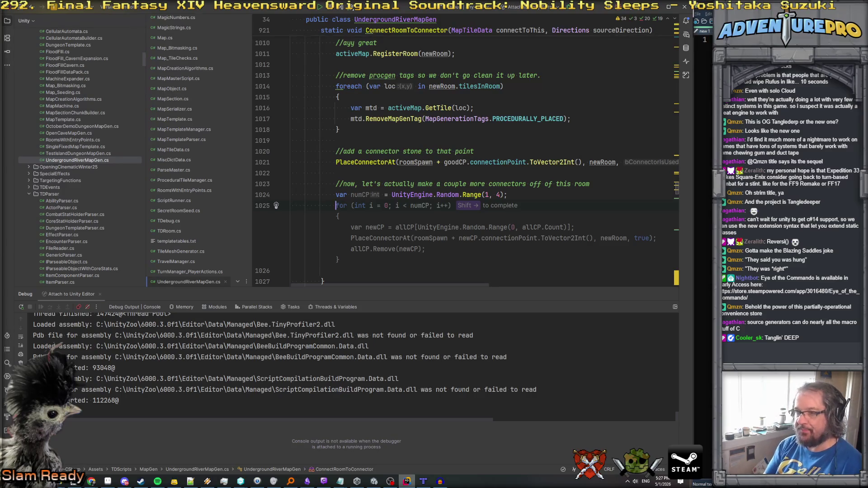
key("shift+Right")
Change the loop's PlaceConnectorAt connector-used argument from true to false.
scroll(473, 219, "down", 1)
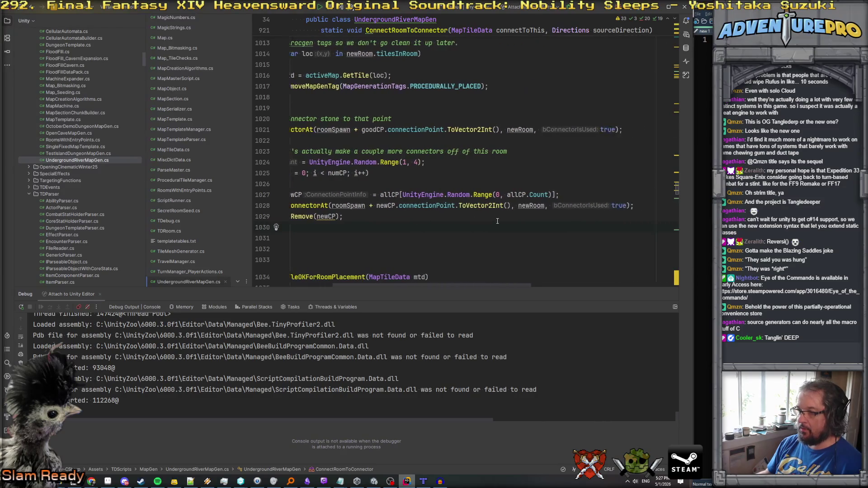
scroll(614, 209, "right", 3)
double_click(634, 205)
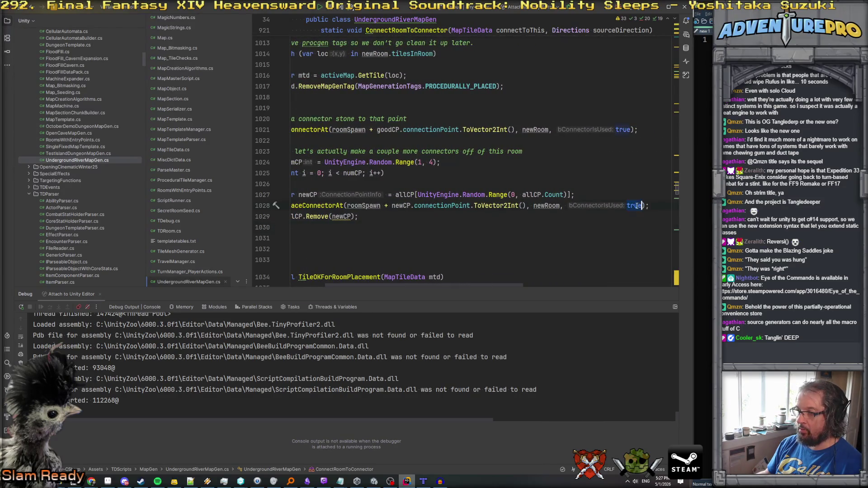
type("false")
key("Escape")
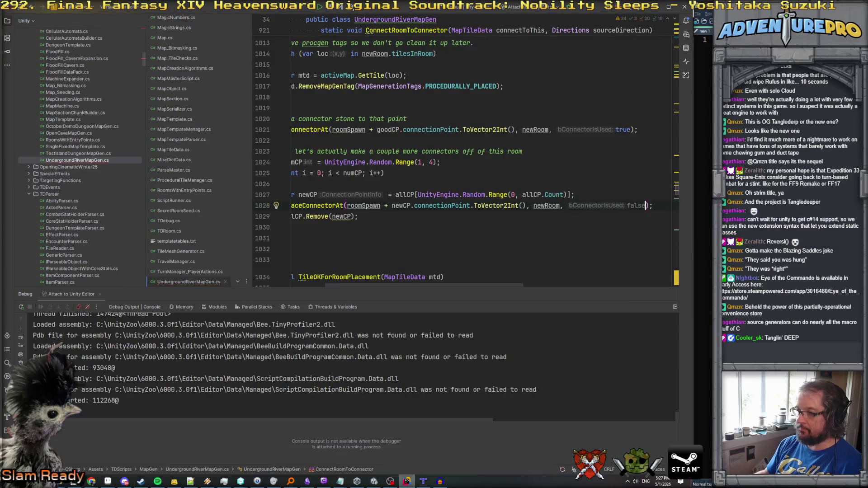
scroll(626, 188, "left", 3)
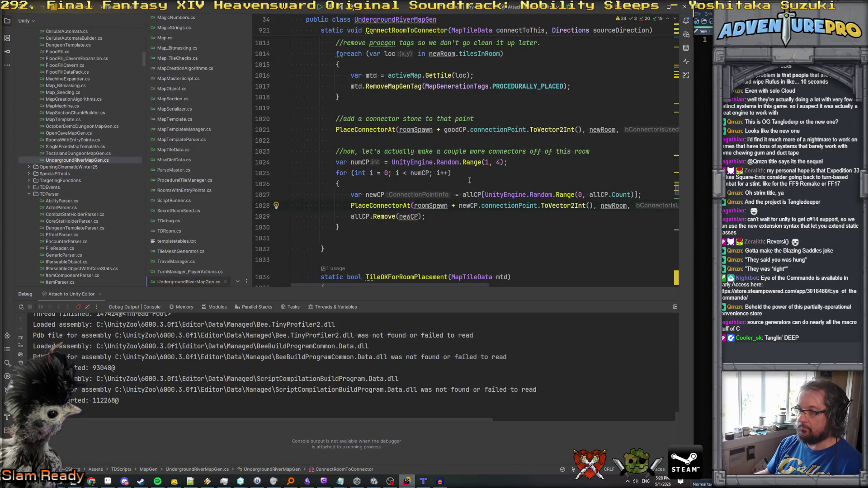
scroll(457, 220, "right", 3)
scroll(443, 220, "left", 3)
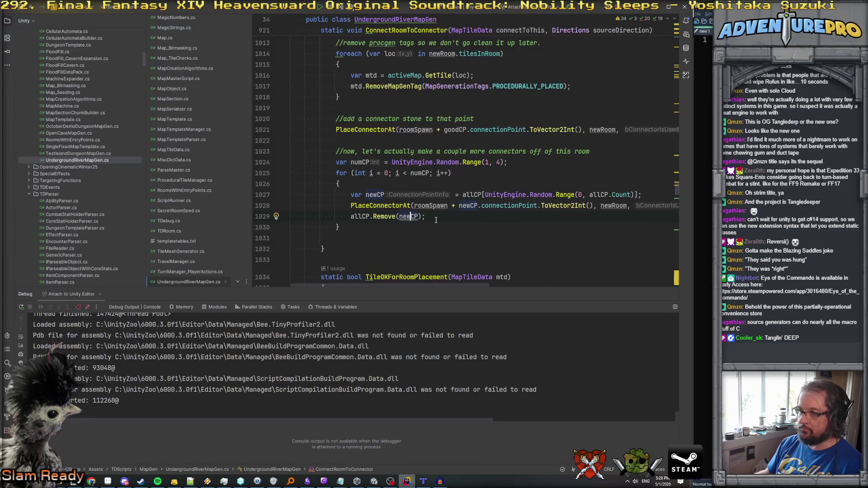
Save UndergroundRiverMapGen.cs so Unity recompiles.
key("Down")
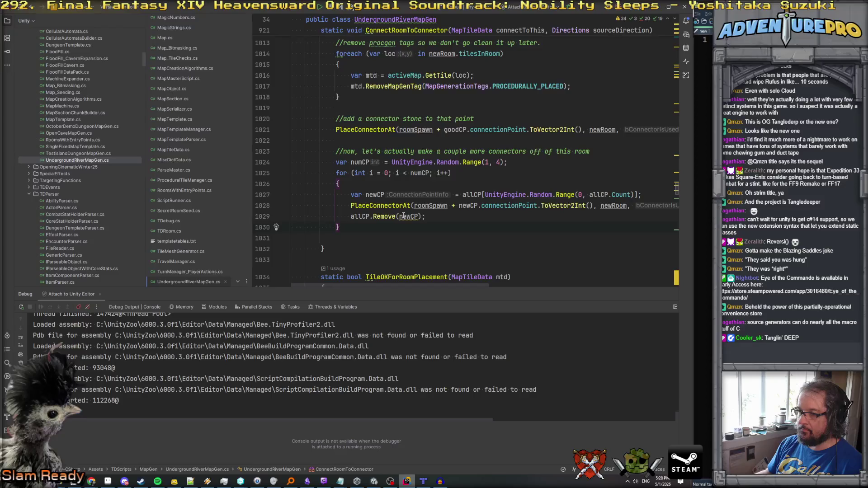
left_click(382, 239)
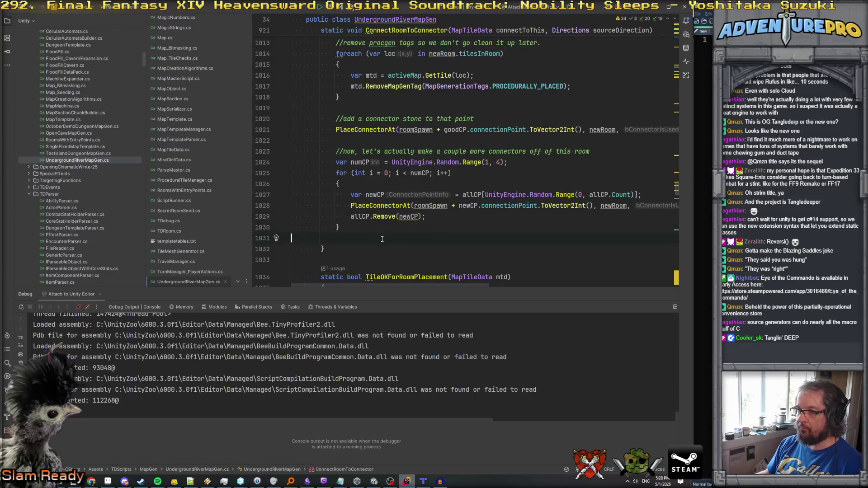
key("ctrl+s")
scroll(419, 219, "down", 3)
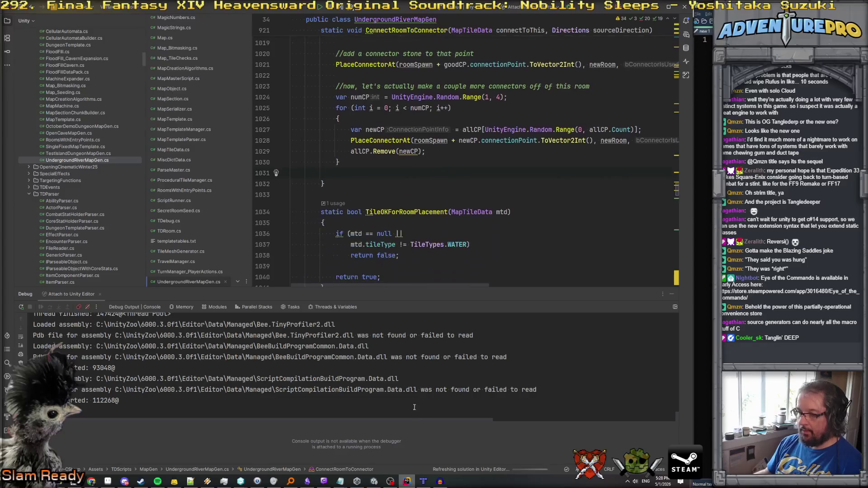
Enter Play mode in Unity and hide info messages and the heading SOUTH console filter.
left_click(374, 481)
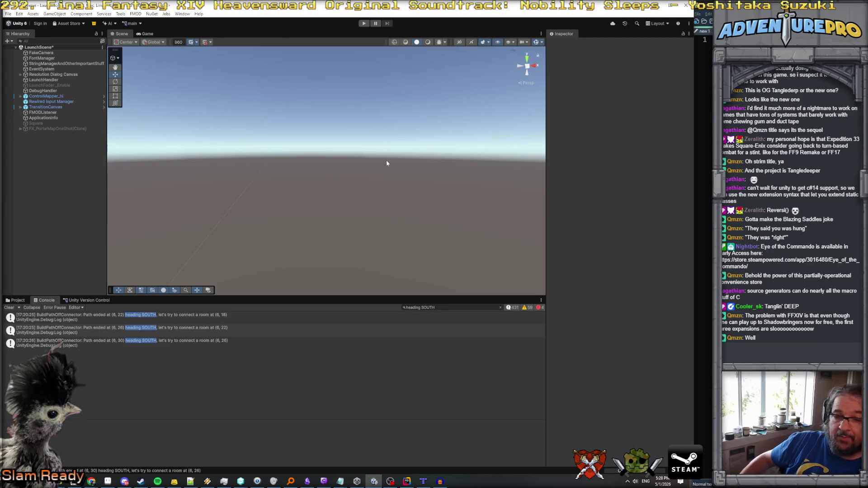
left_click(365, 24)
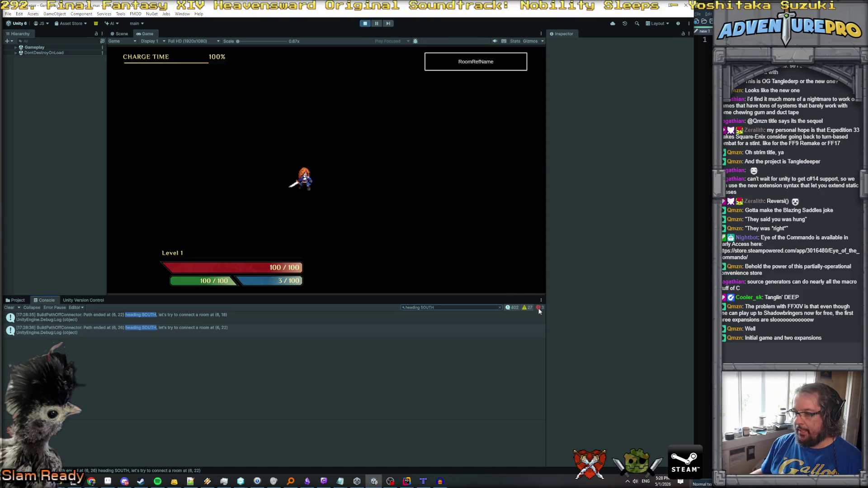
left_click(517, 309)
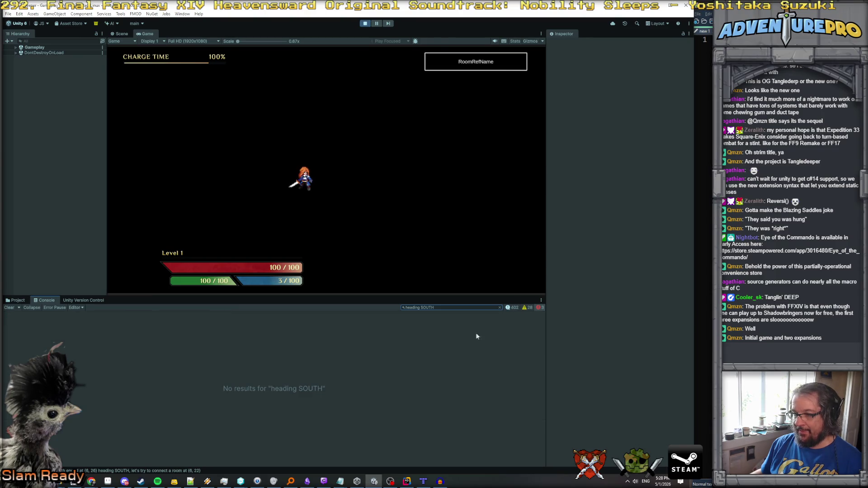
left_click(499, 307)
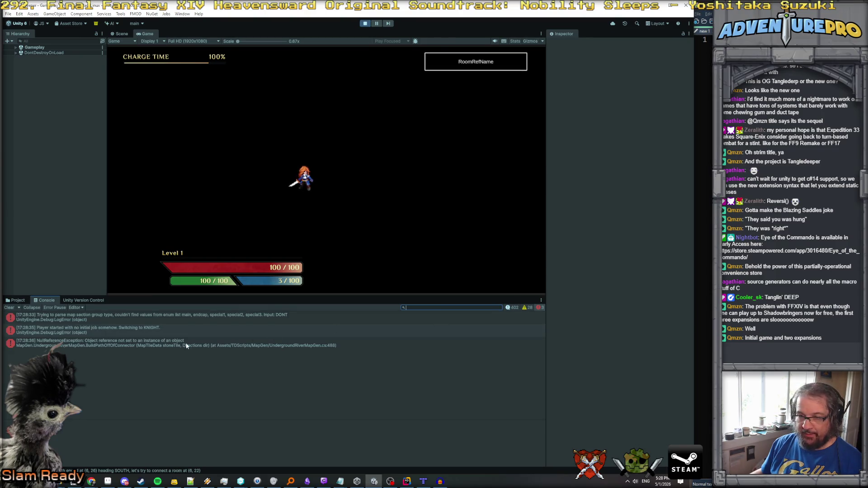
Open the NullReferenceException's source at UndergroundRiverMapGen.cs line 488.
left_click(179, 343)
double_click(156, 343)
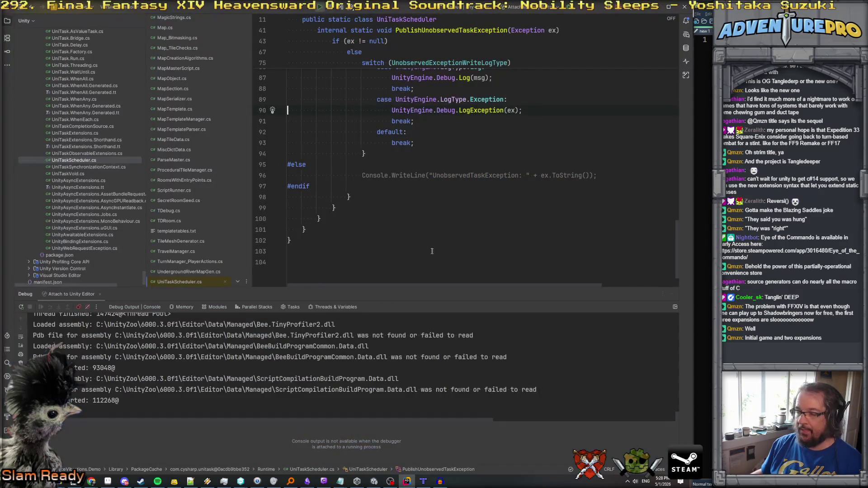
key("alt+Tab")
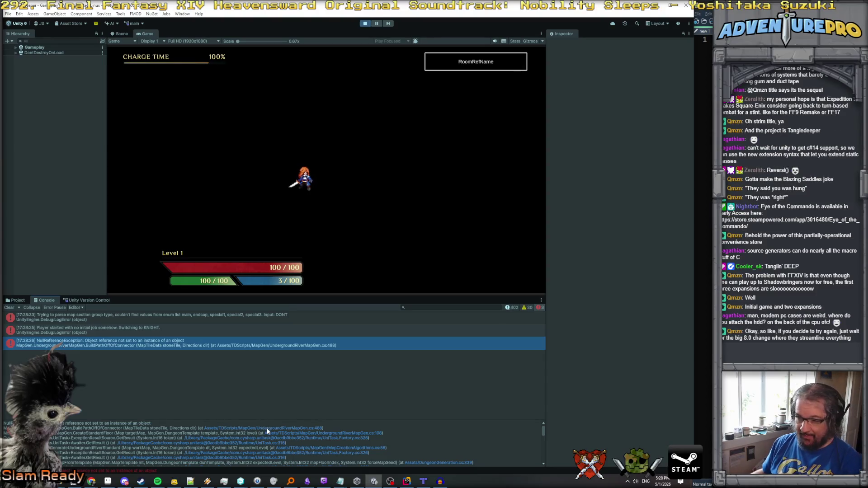
left_click(267, 427)
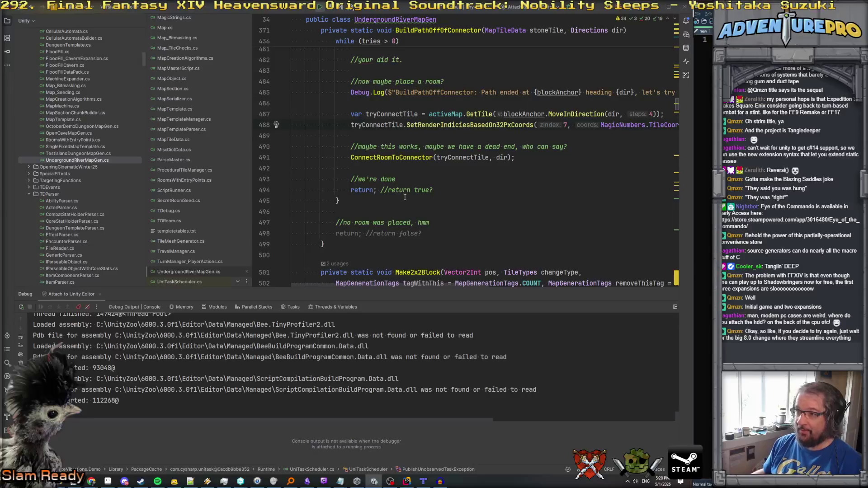
Below the tryConnectTile lookup, add an if (tryConnectTile == null) block.
scroll(469, 199, "up", 3)
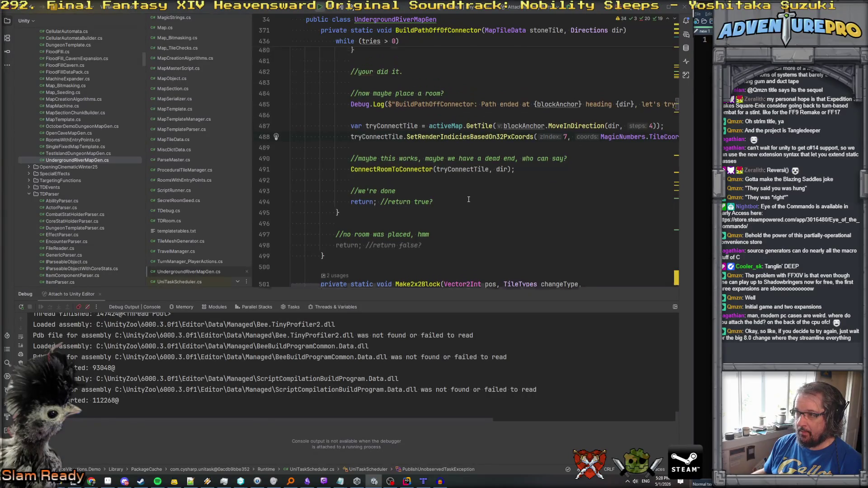
key("Up")
key("Up")
left_click(667, 211)
key("Return")
type("if( try")
key("Return")
type("== n")
key("Return")
type(")")
key("Return")
type("{")
key("Return")
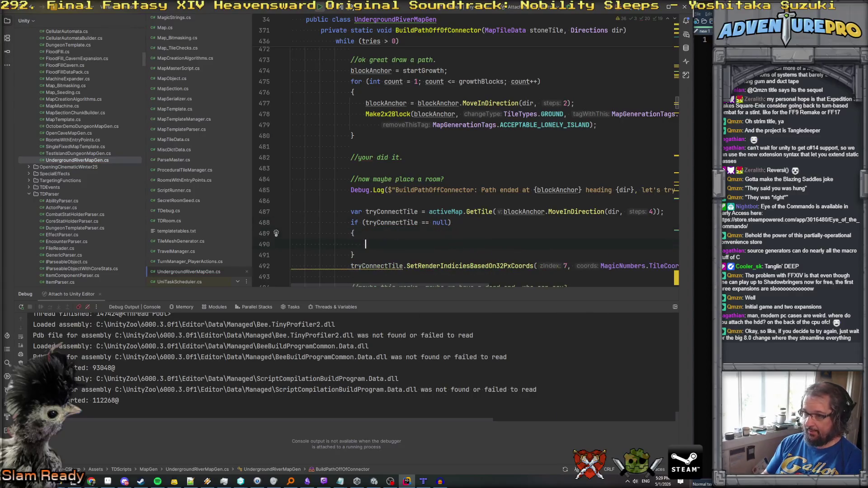
Make the null-check block return early, leaving a blank line above the return.
scroll(466, 158, "down", 4)
scroll(466, 159, "up", 2)
type("return")
key("Return")
key("Up")
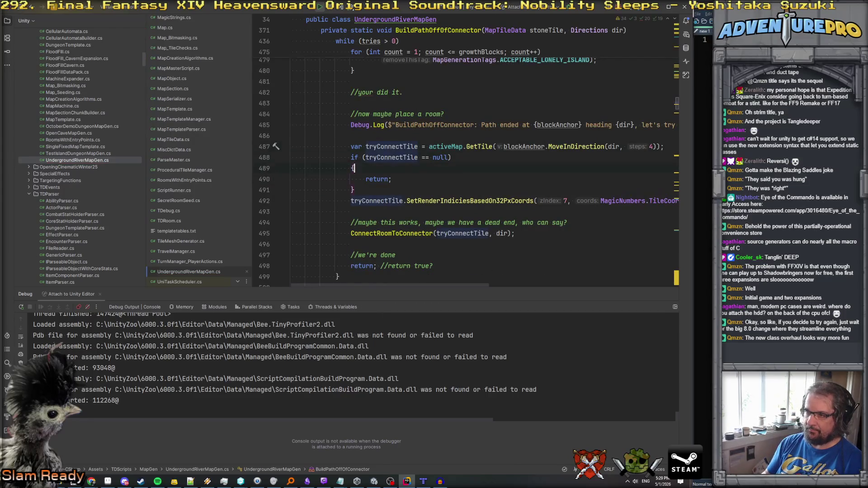
key("Return")
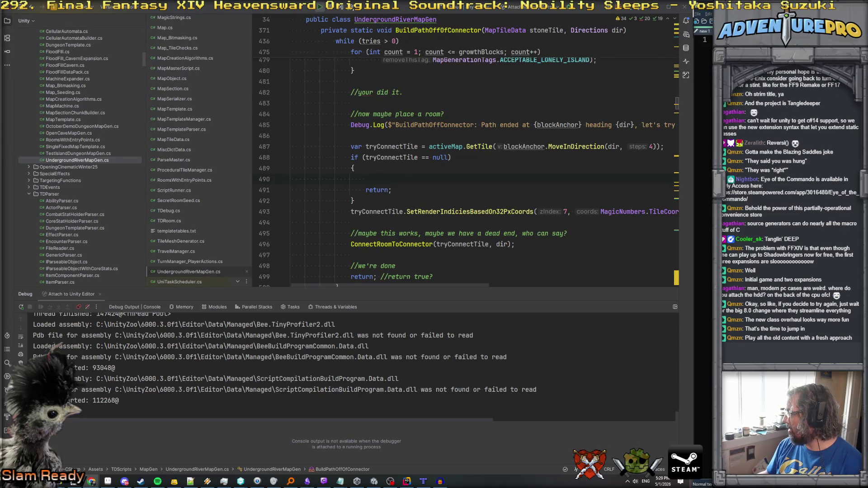
Paste the YouTube link above the return and comment it out with //.
type("https://www.youtube.com/watch?v=zDKO6XYXioc")
key("Down")
left_click(365, 179)
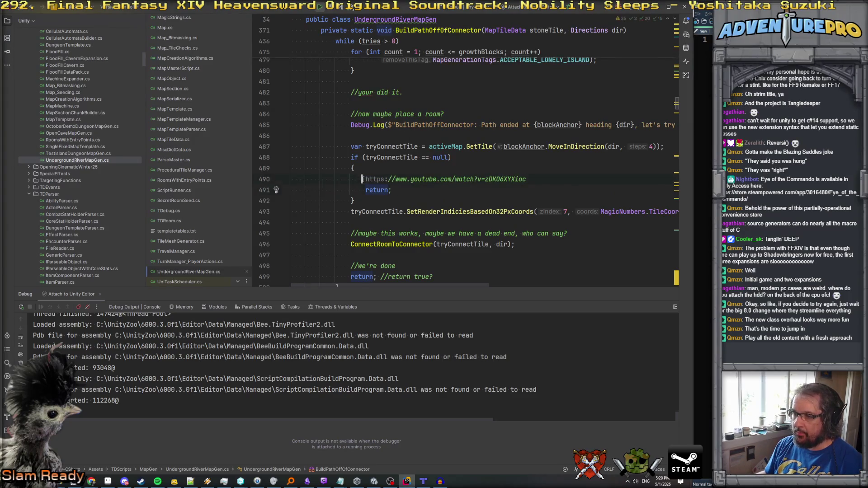
type("//")
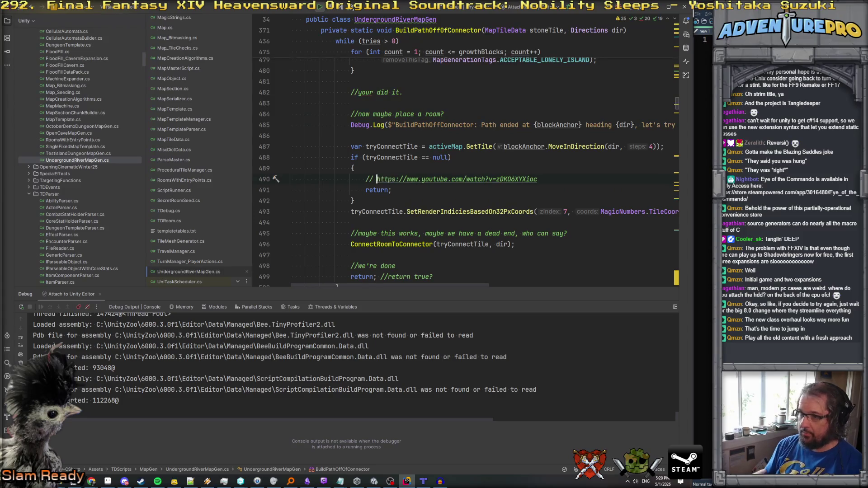
Add a blank line after the null-check block and go back to the Unity Editor.
left_click(600, 169)
left_click(407, 200)
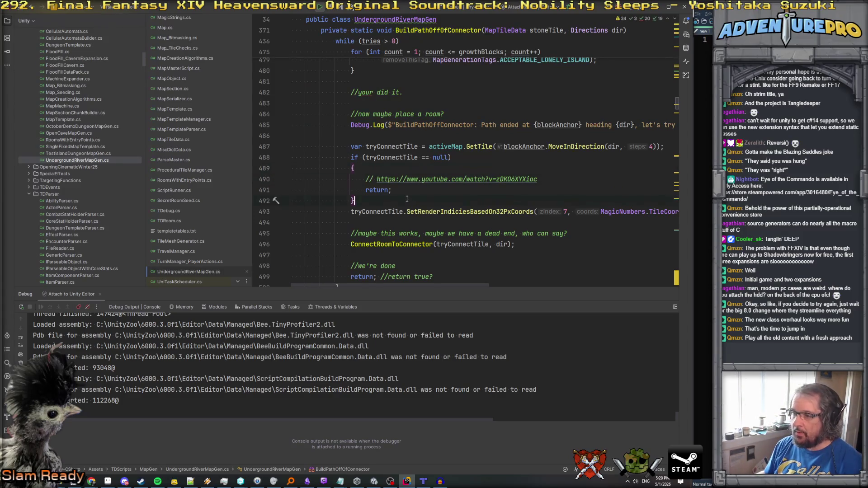
key("Return")
scroll(406, 198, "down", 2)
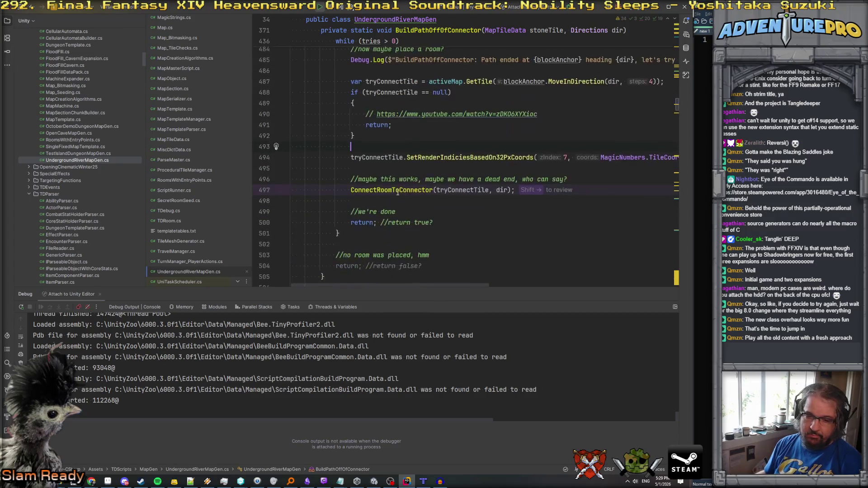
left_click(377, 171)
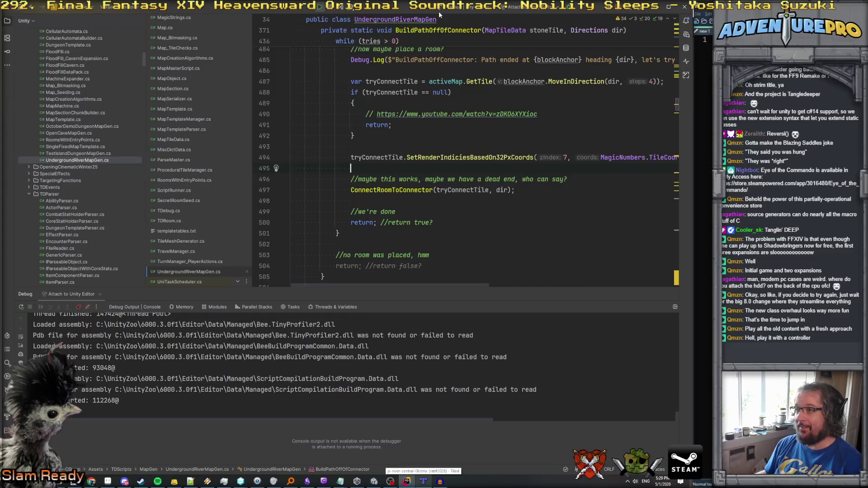
left_click(374, 481)
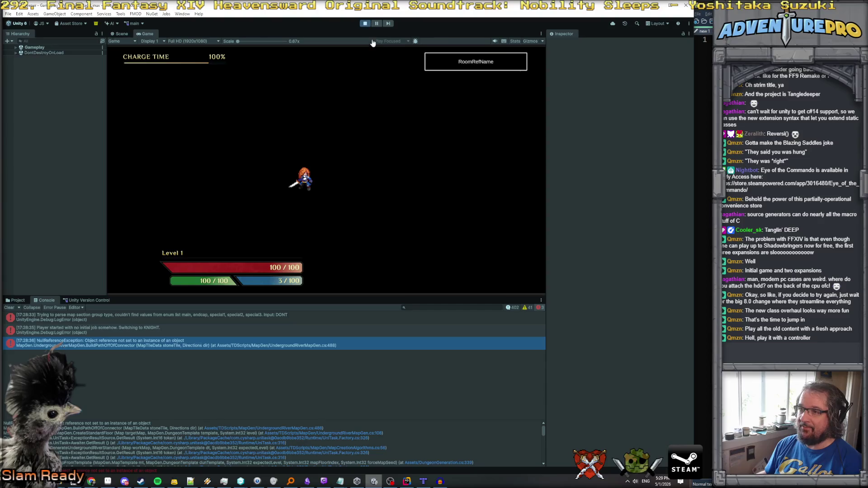
Exit Play mode with Ctrl+P and start the game again to run the updated generator.
key("ctrl+p")
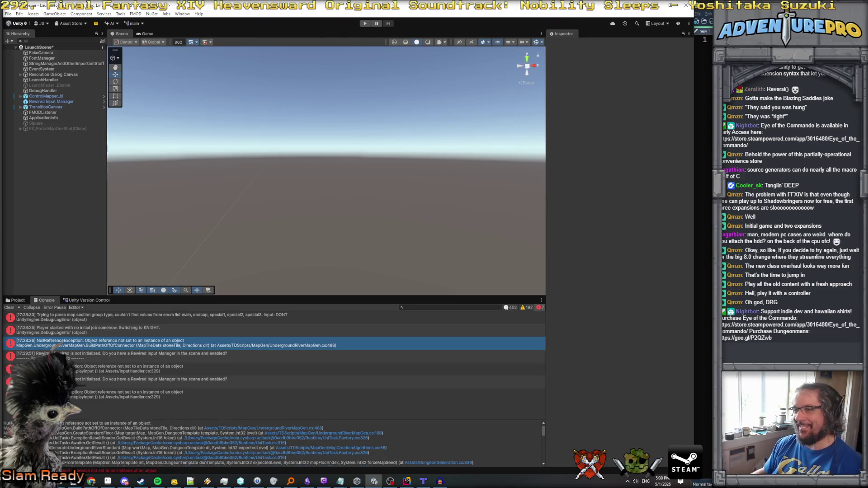
left_click(364, 24)
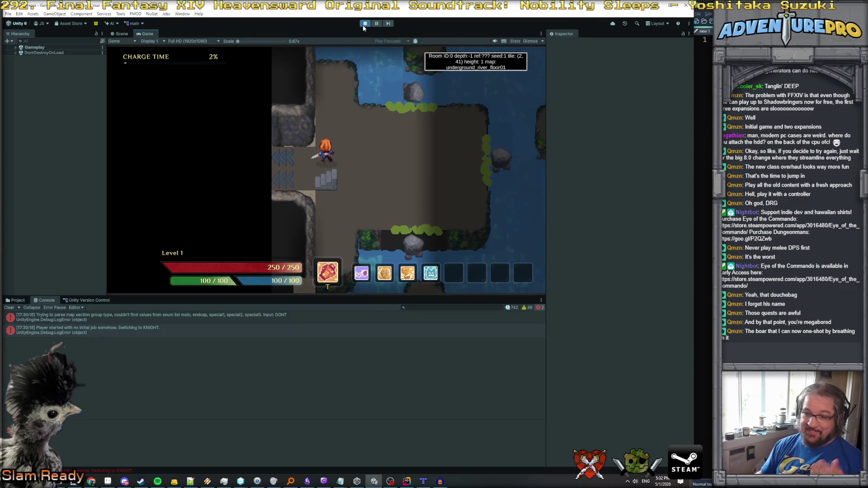
Walk the character east onto an island, then north along the narrow island onto the large landmass.
key("d")
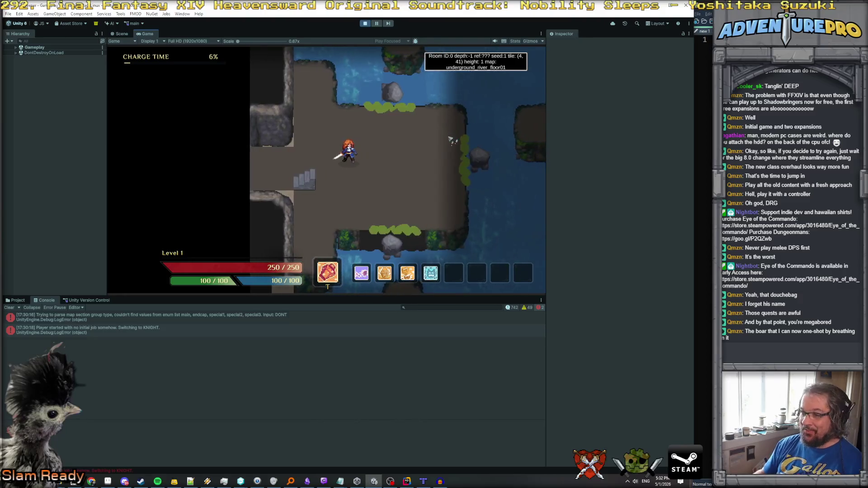
key("d")
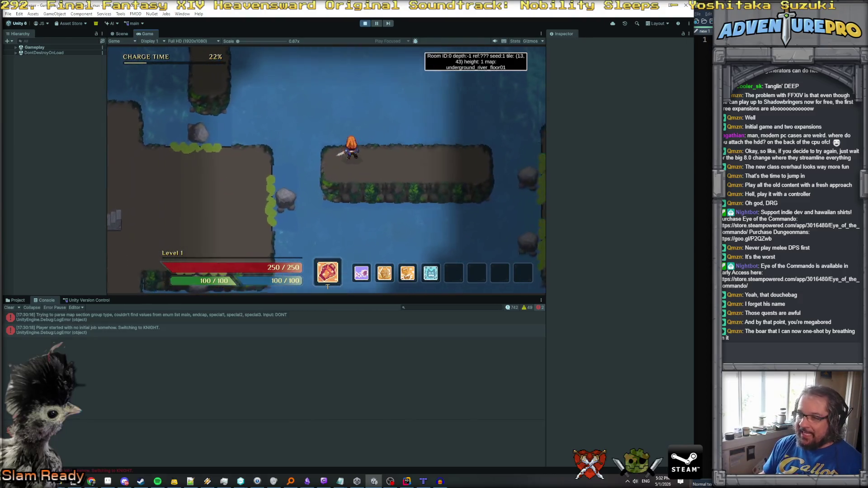
key("a")
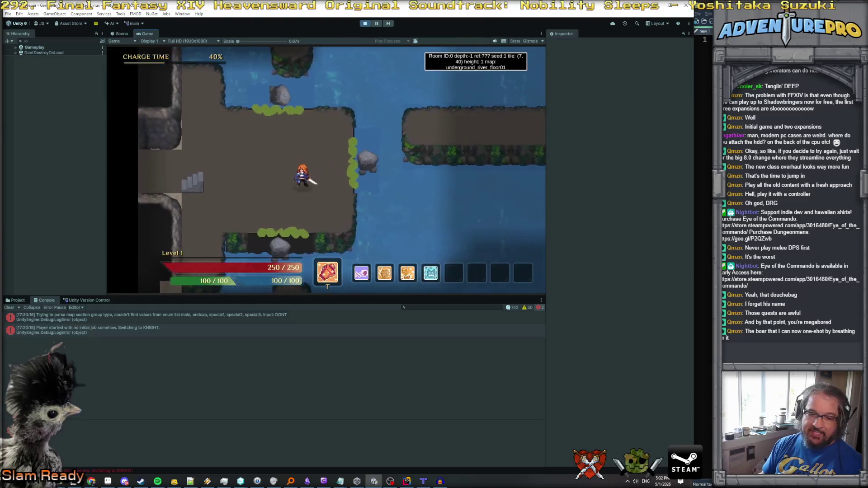
key("s")
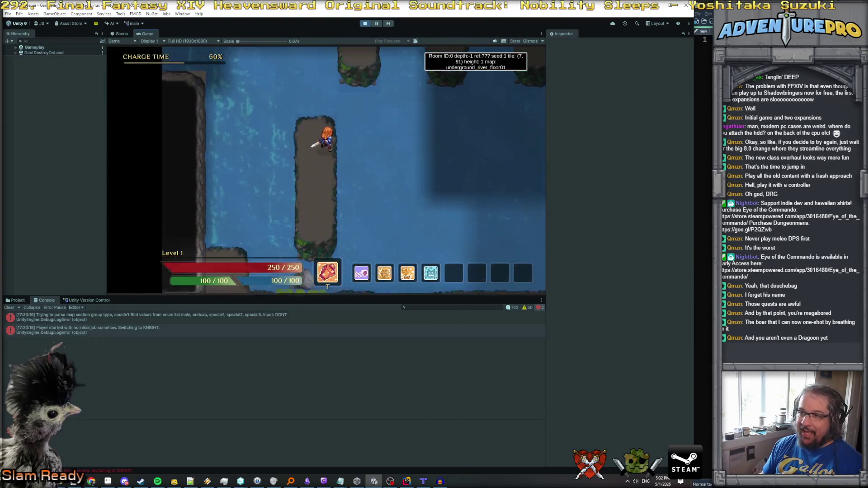
key("w")
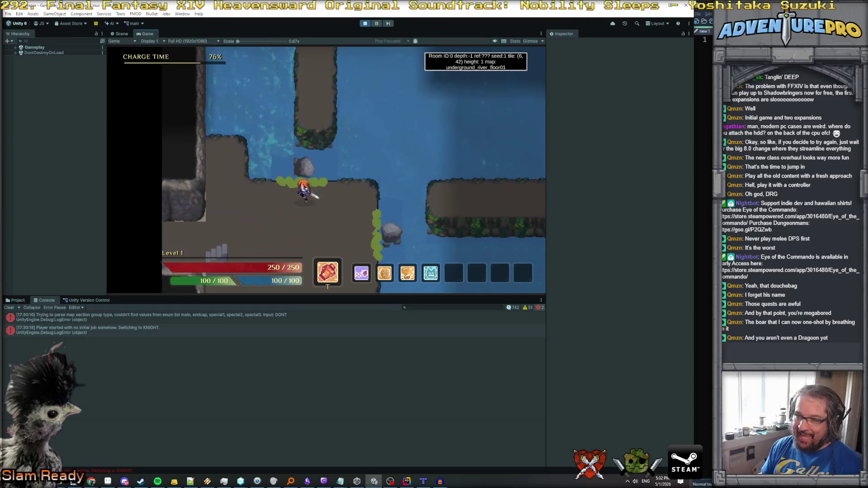
key("w")
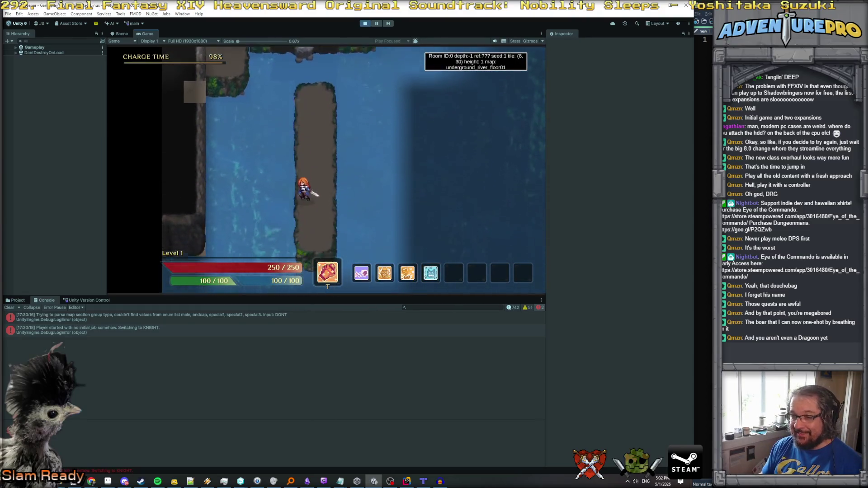
key("w")
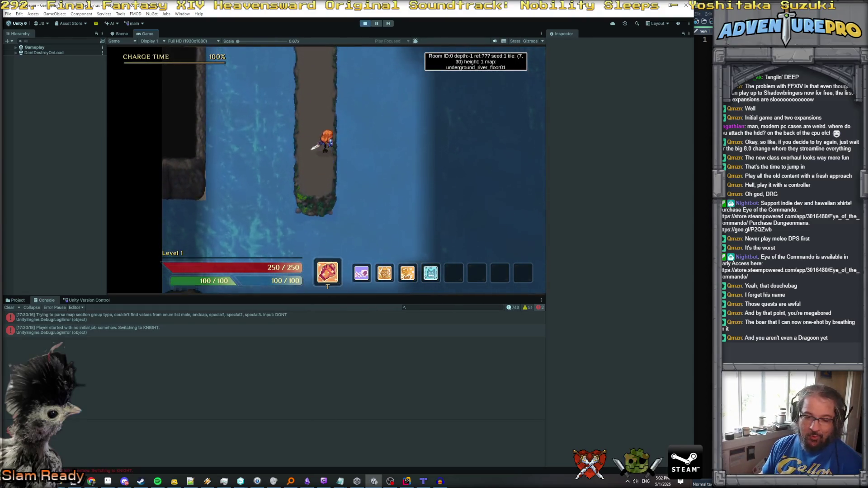
key("w")
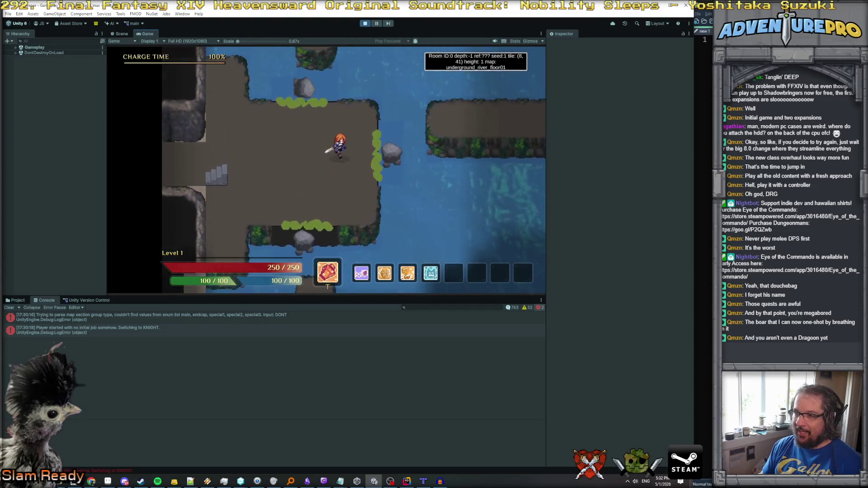
Cross the water eastward over the landmasses, past an enemy, onto the grassy area.
key("d")
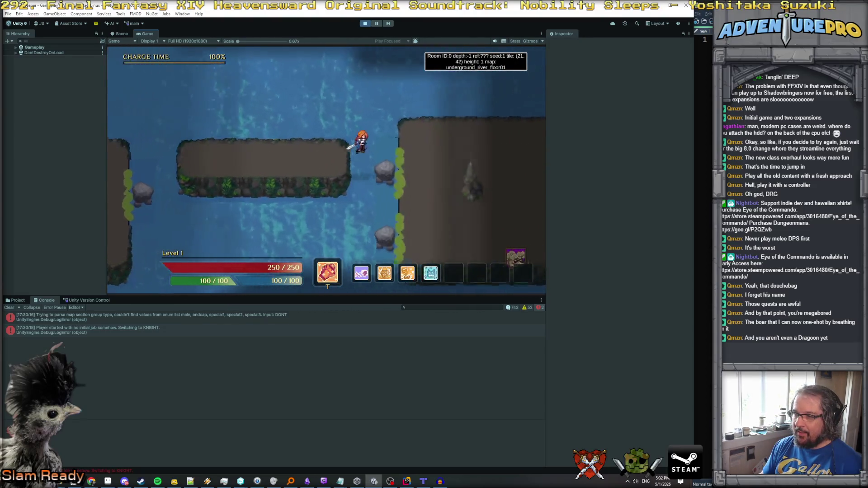
key("d")
key("s")
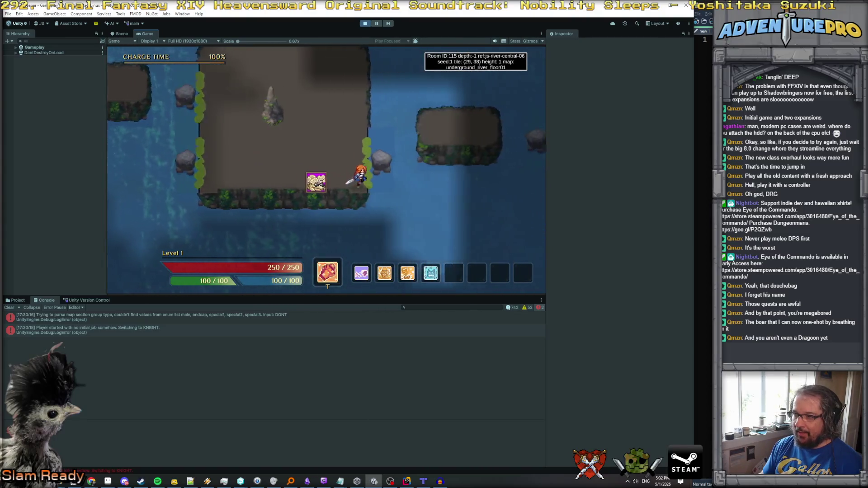
key("d")
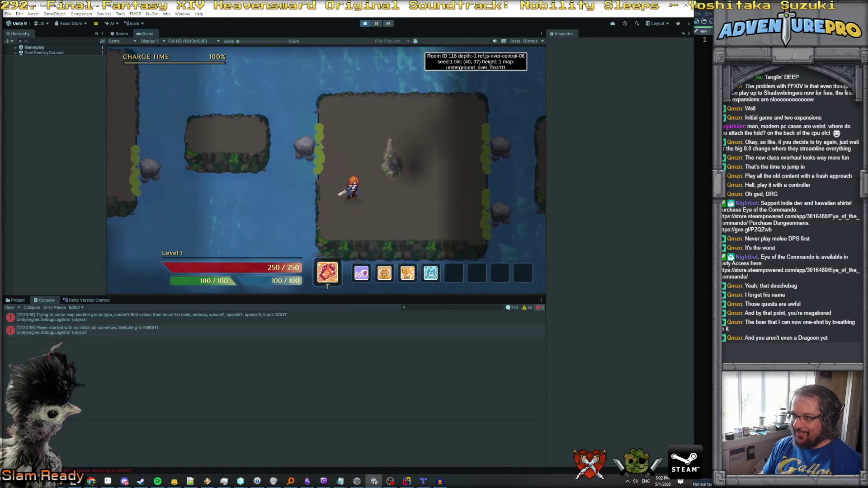
key("d")
key("s")
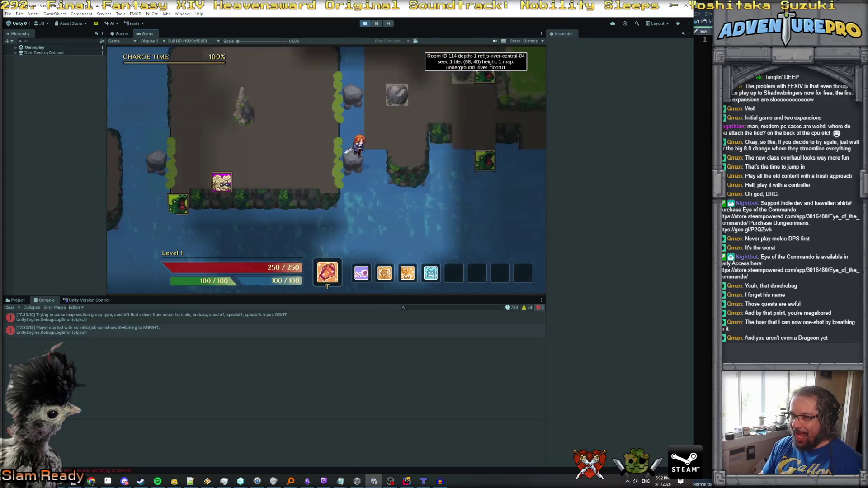
key("d")
key("w")
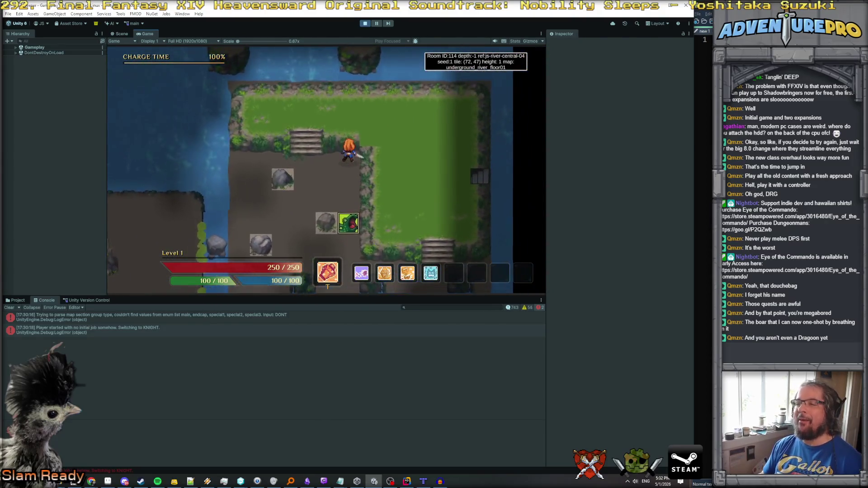
key("d")
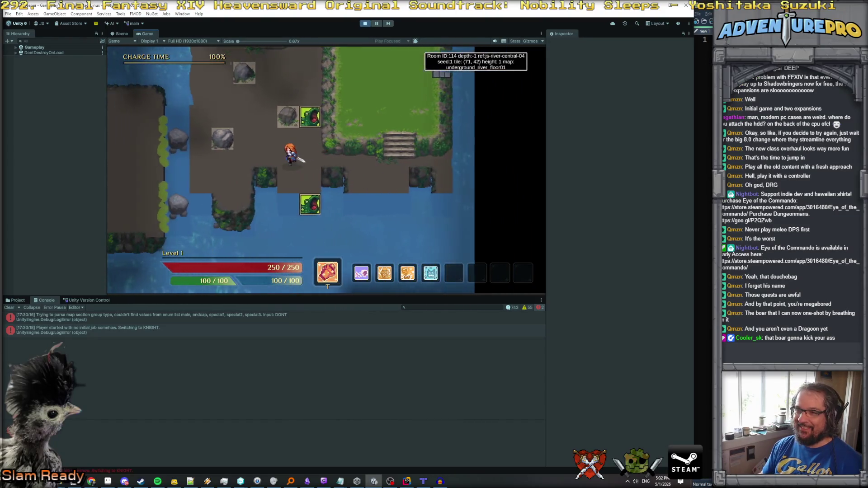
Walk west through the river rooms into Room 115, then up onto the narrow rock path.
key("a")
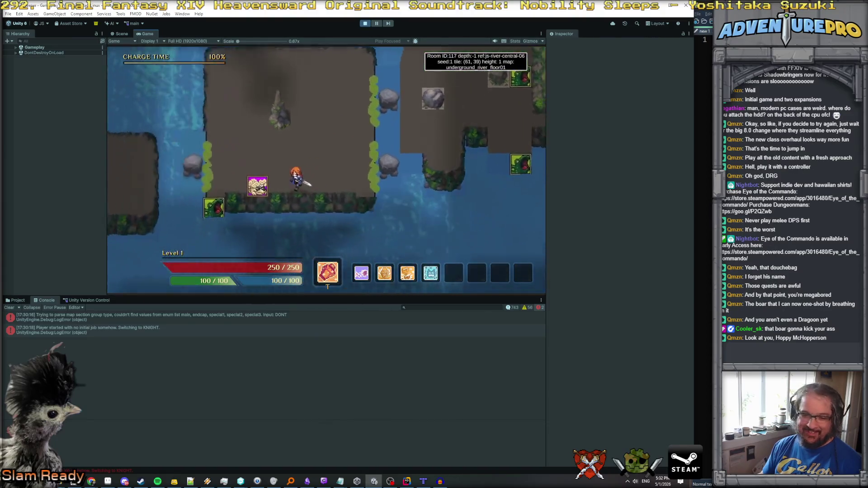
key("a")
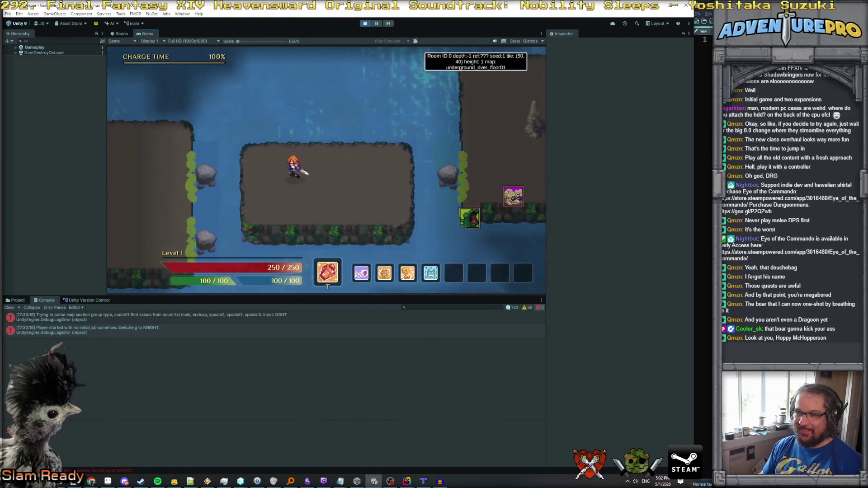
key("a")
key("s")
key("a")
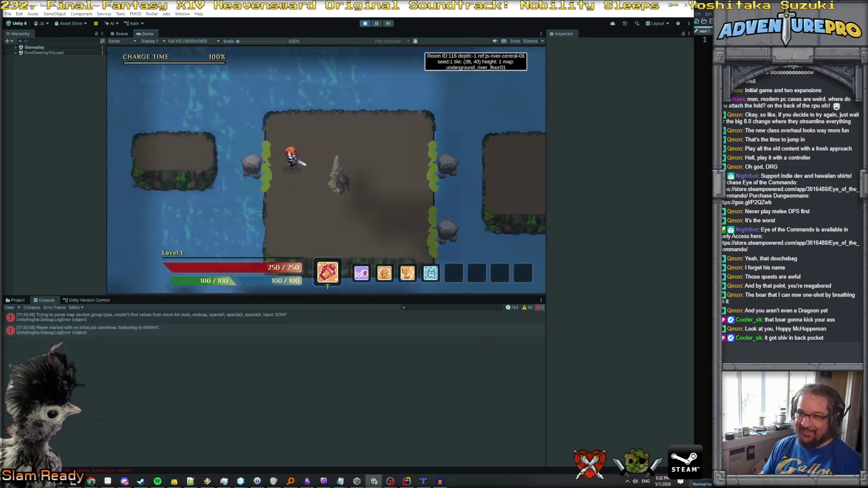
key("a")
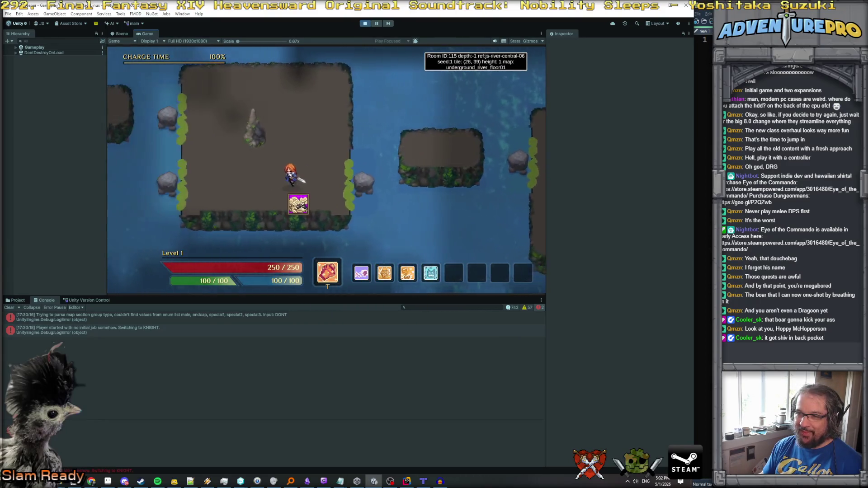
key("a")
key("d")
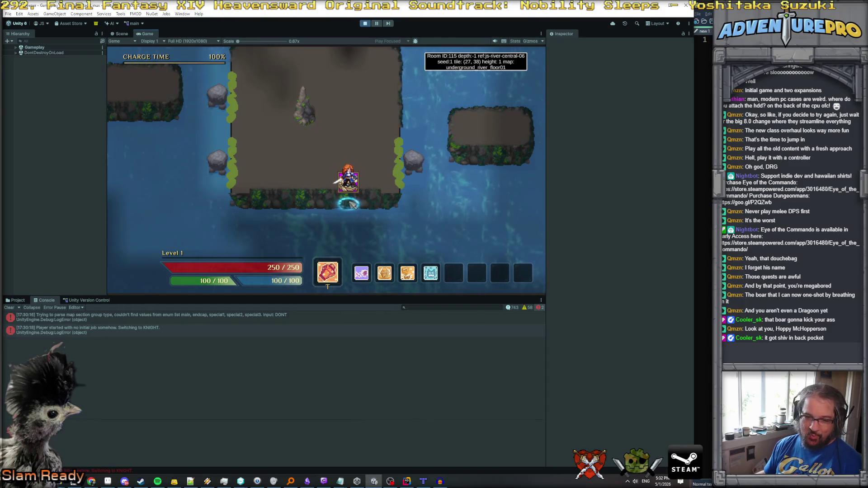
key("w")
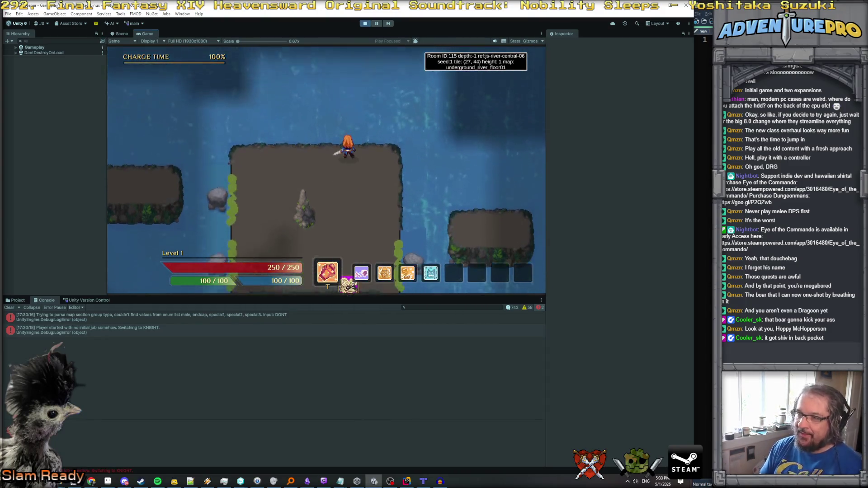
key("a")
key("a")
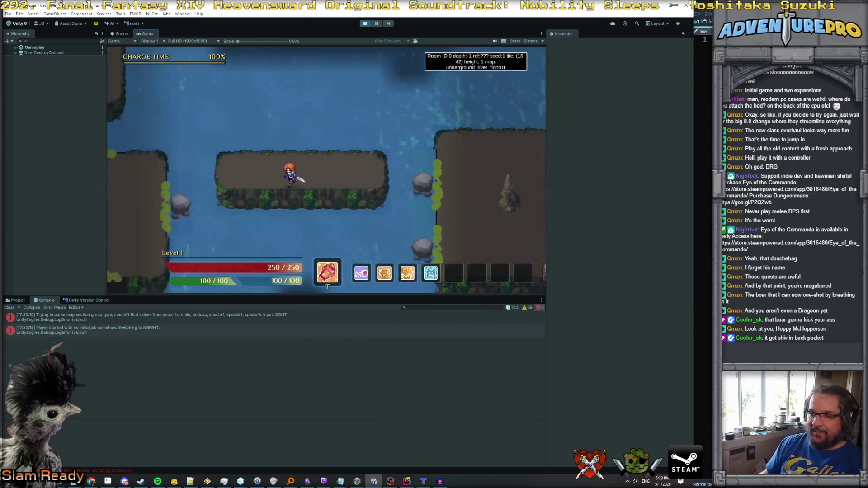
key("w")
key("a")
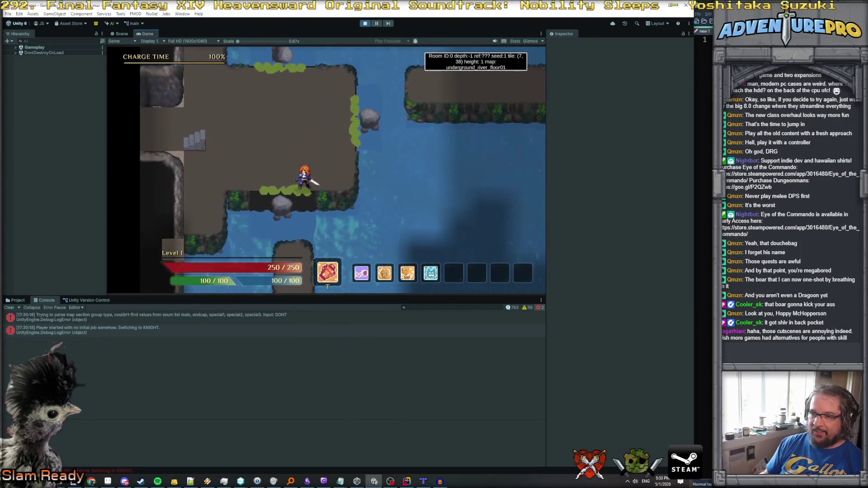
Enter 'noclip' in the in-game debug console, correcting a typo, then close the console.
key("w")
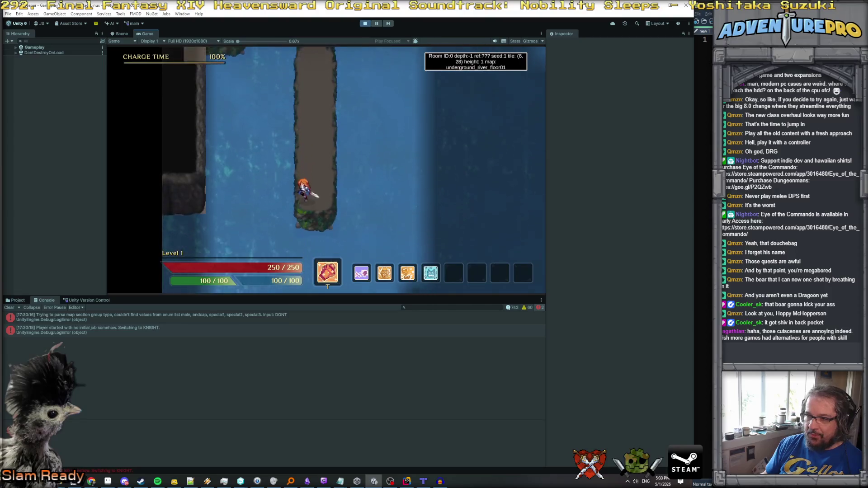
key("grave")
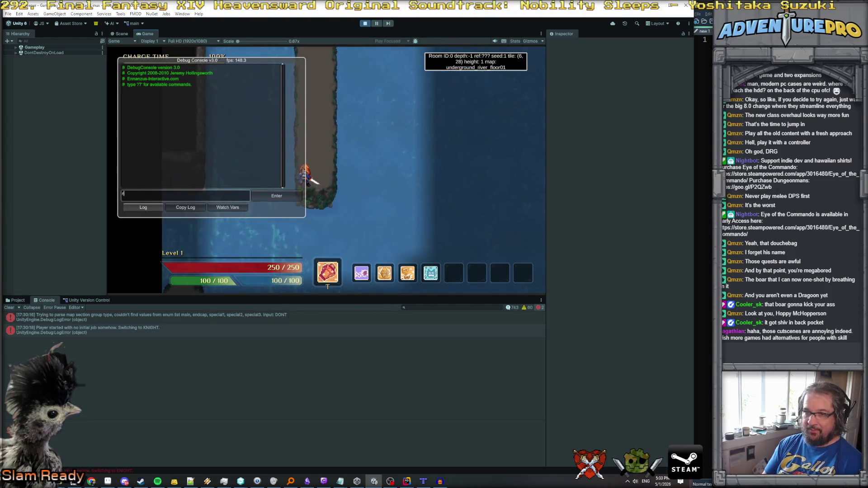
type("noclip")
key("Return")
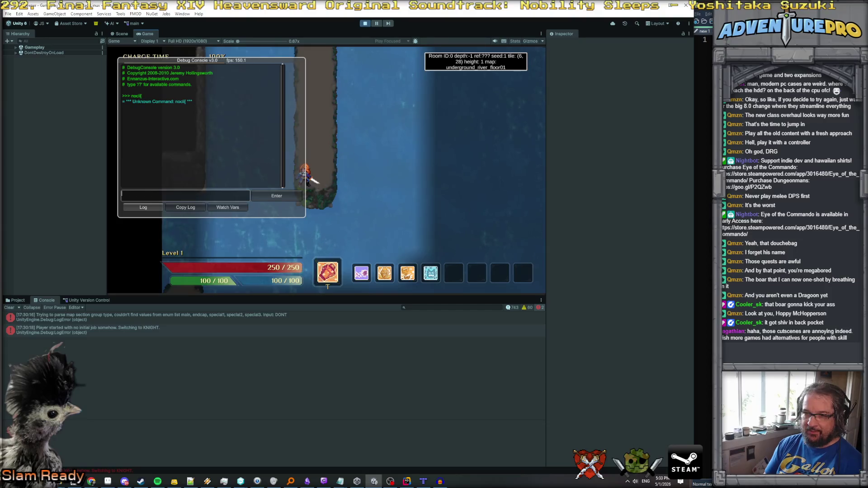
type("nocl")
key("BackSpace")
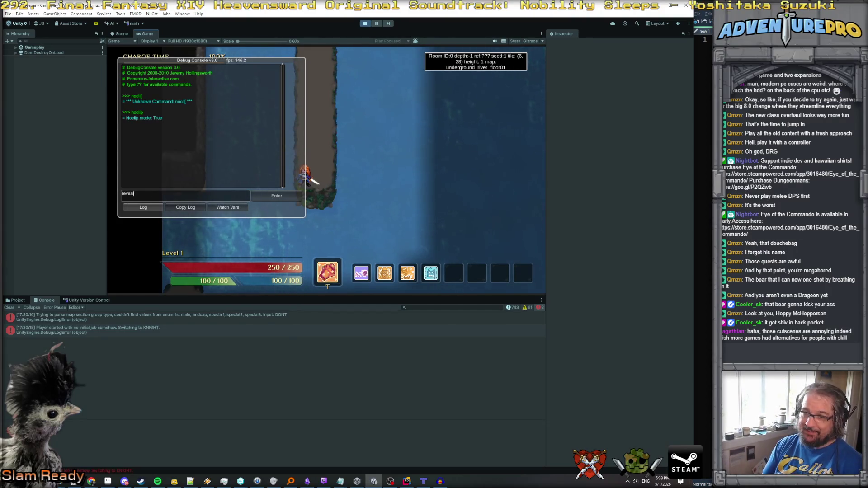
key("Return")
key("grave")
Walk over the water through the river room, into Room 115, back to Room 0, then east.
key("w")
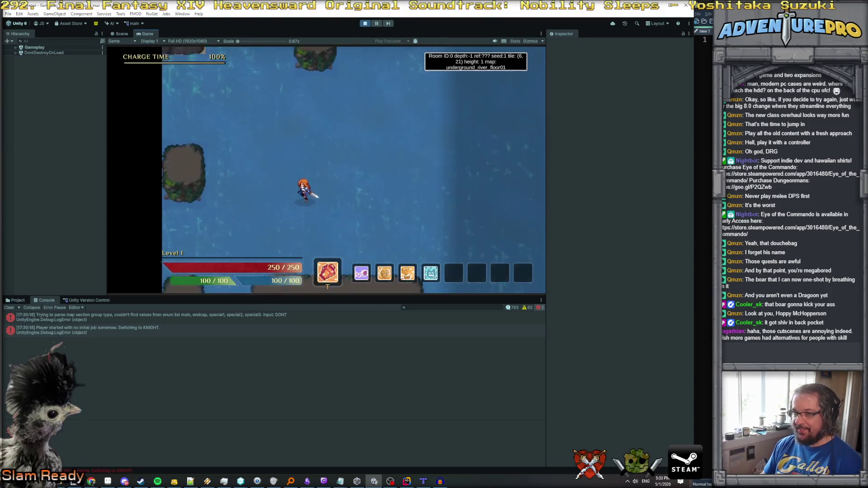
key("w")
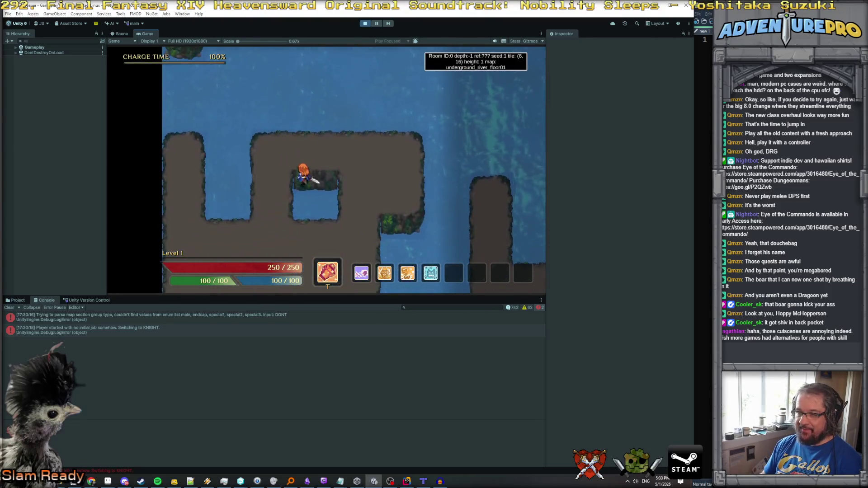
key("s")
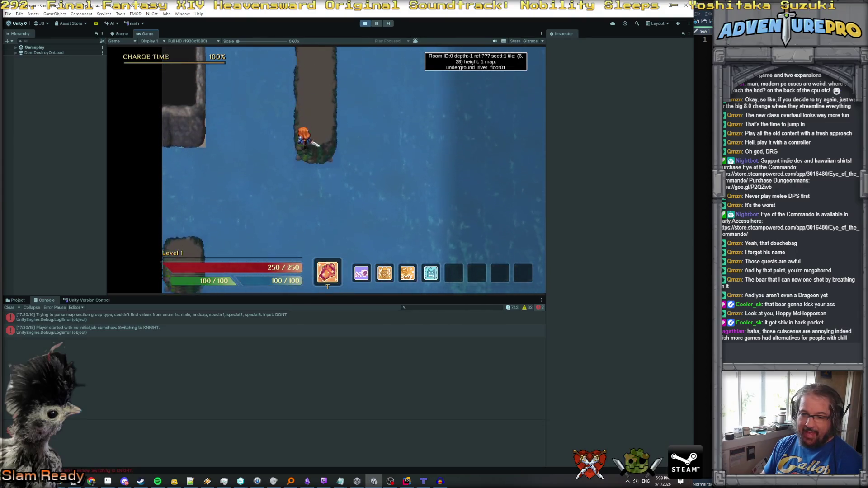
key("s")
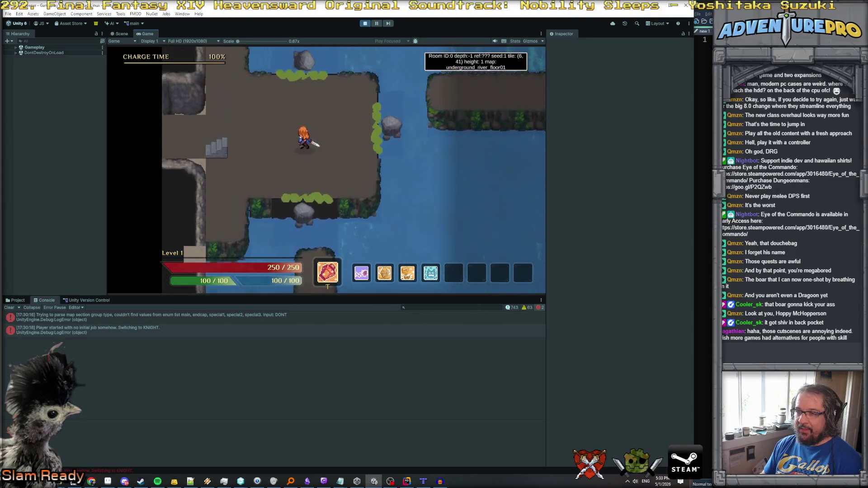
key("s")
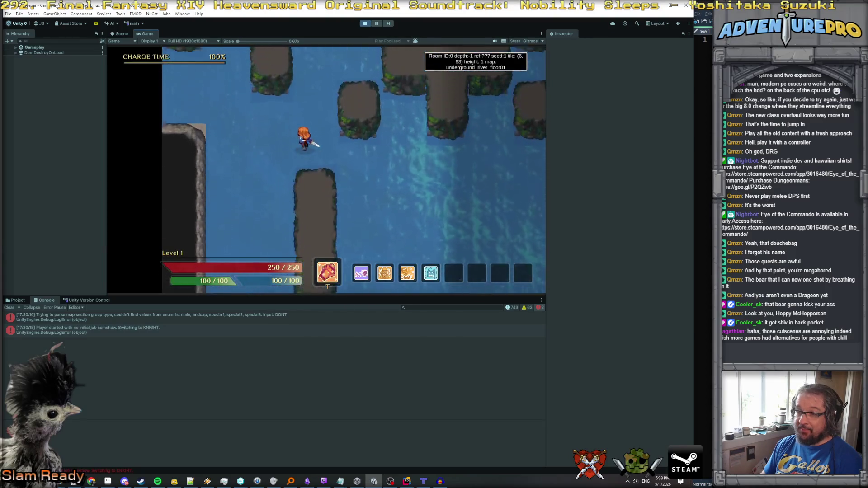
key("d")
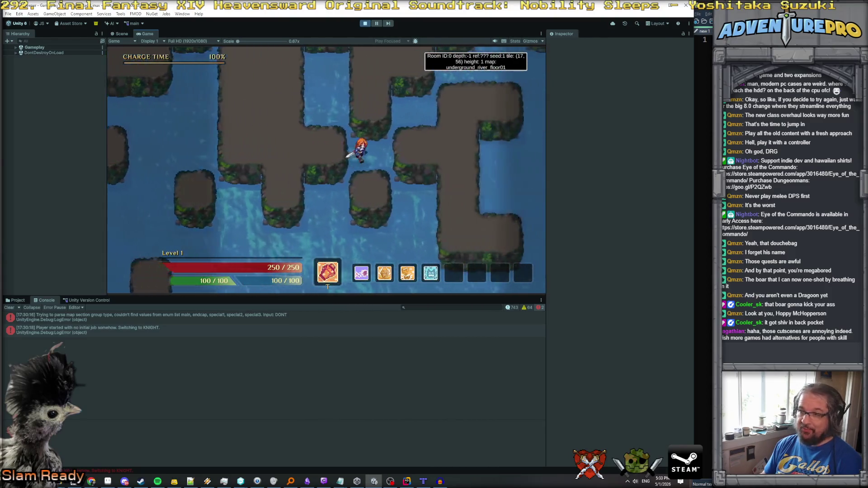
key("w")
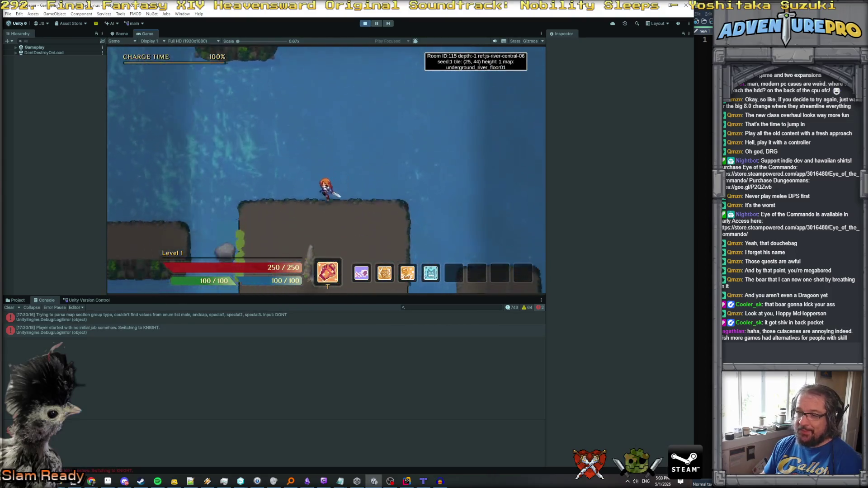
key("a")
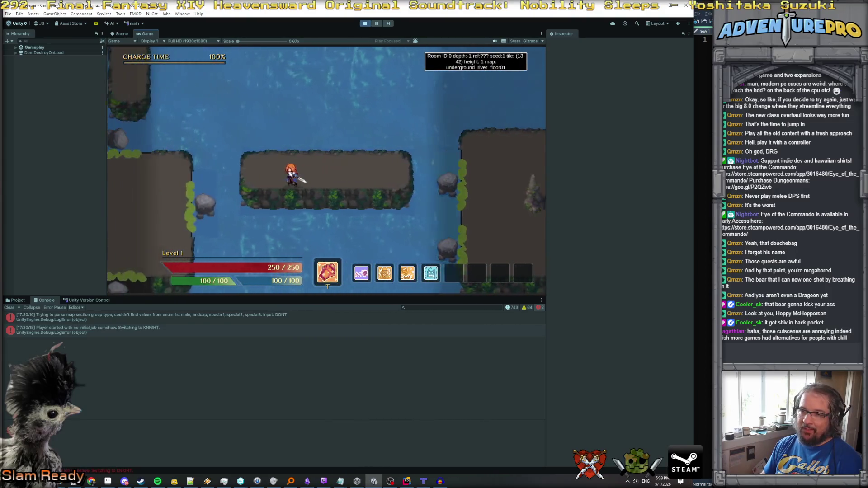
key("a")
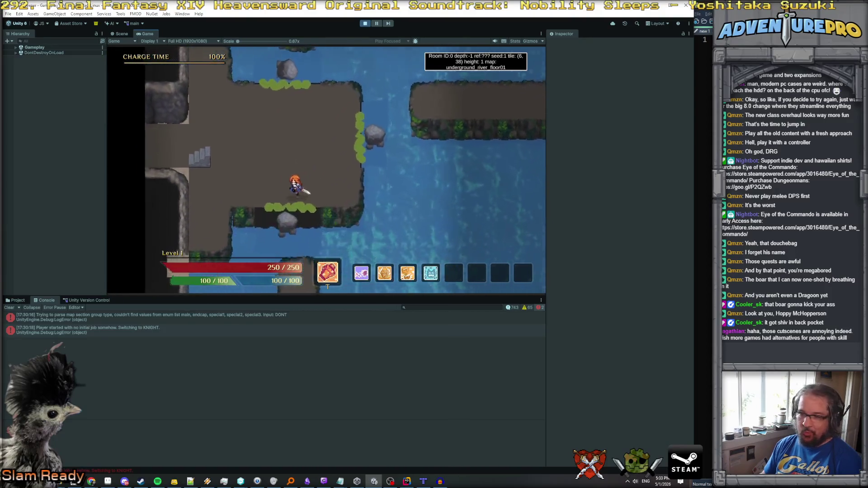
key("s")
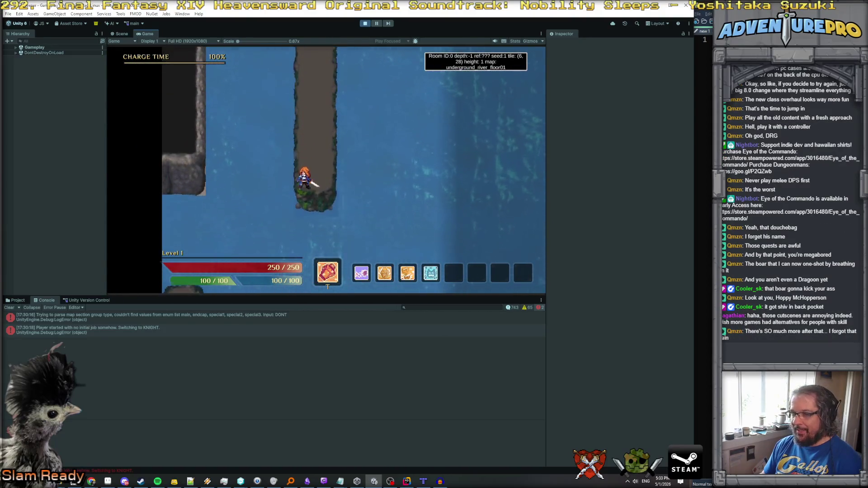
key("s")
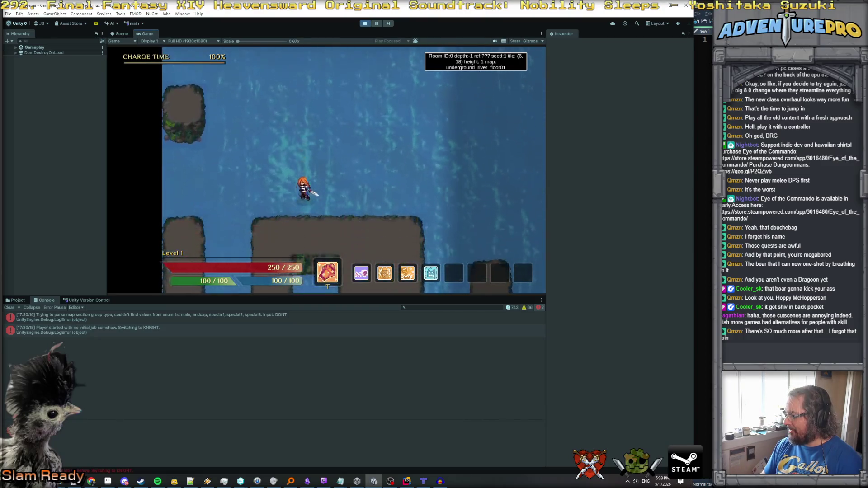
key("d")
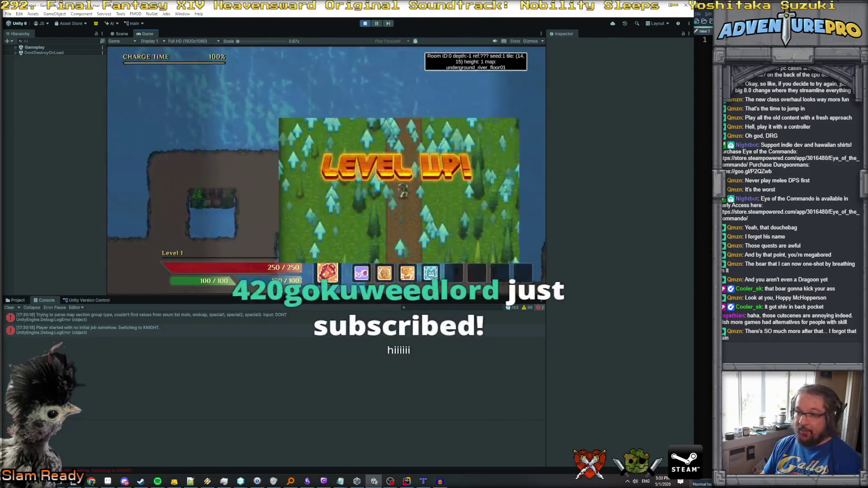
key("d")
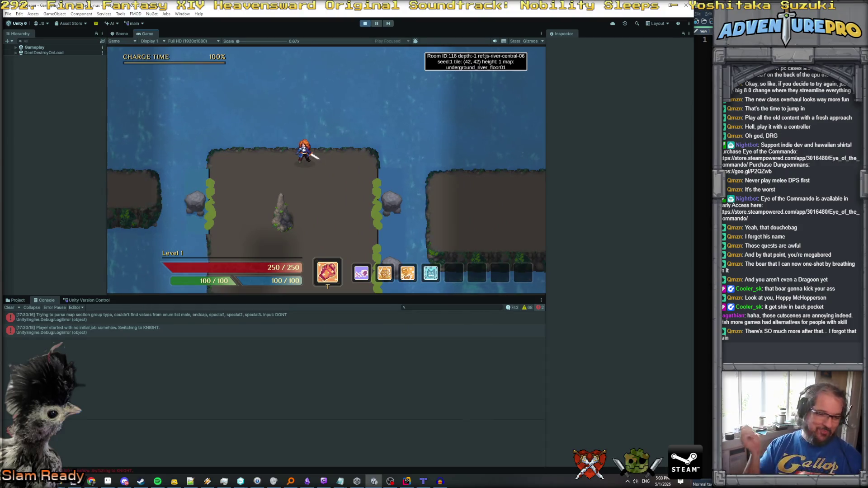
Walk left across the platforms and water gap, then wander up and down the river map.
key("a")
key("a")
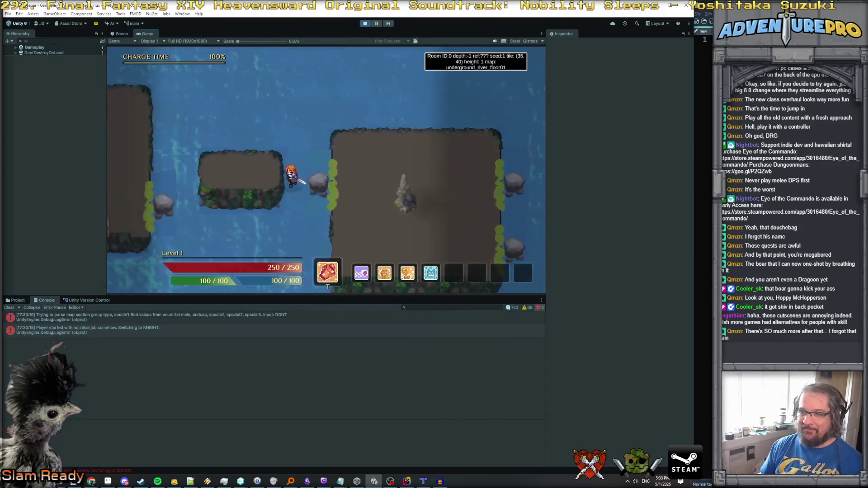
key("a")
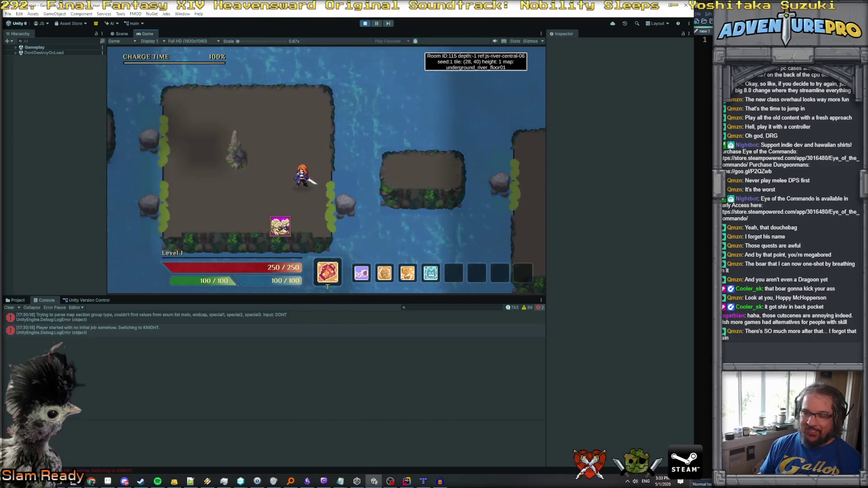
key("a")
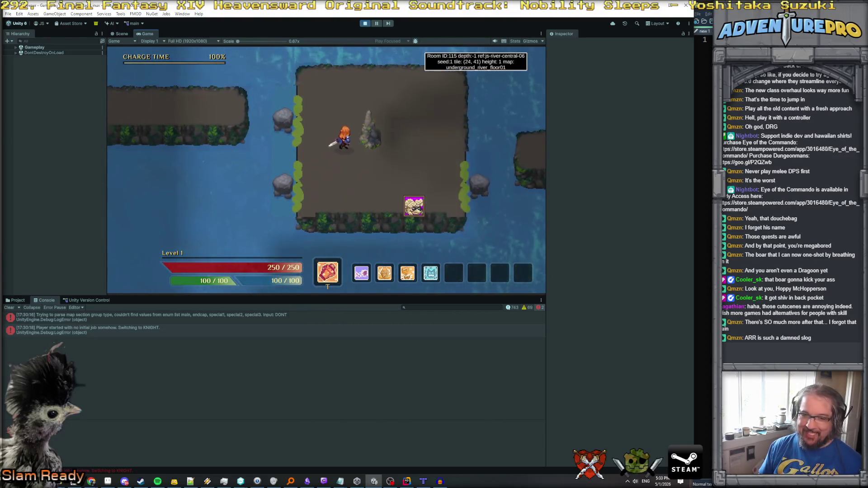
key("a")
key("s")
key("a")
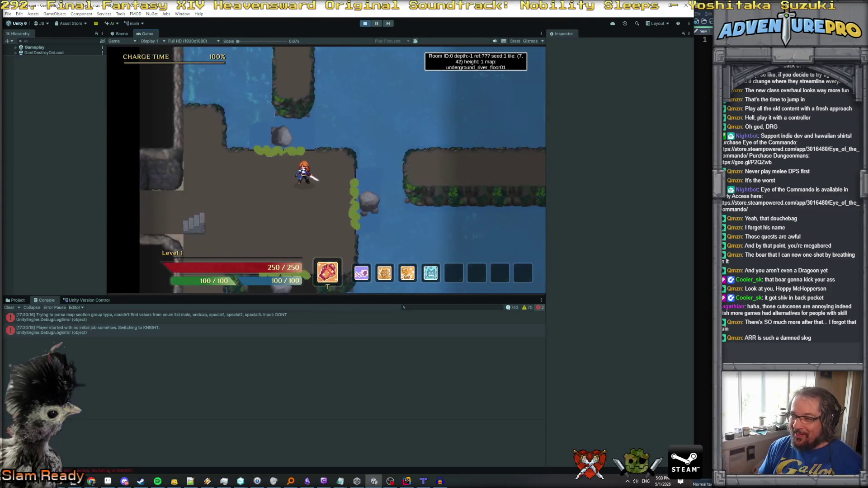
key("s")
key("s")
key("d")
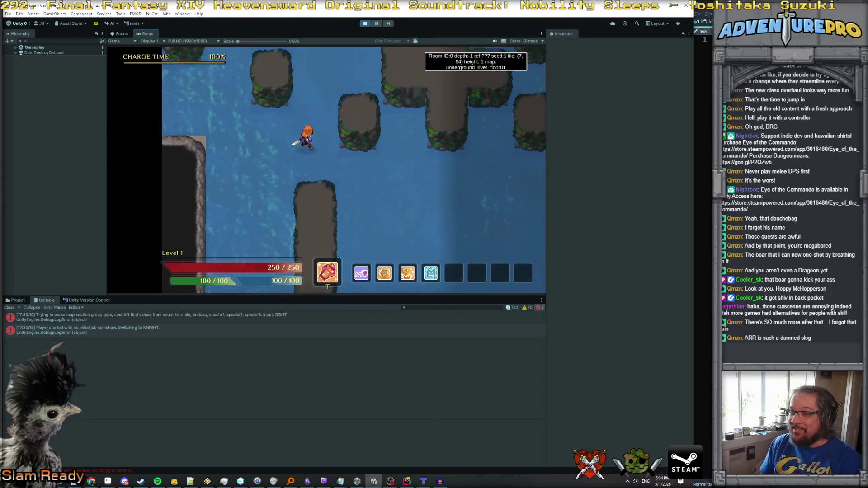
key("w")
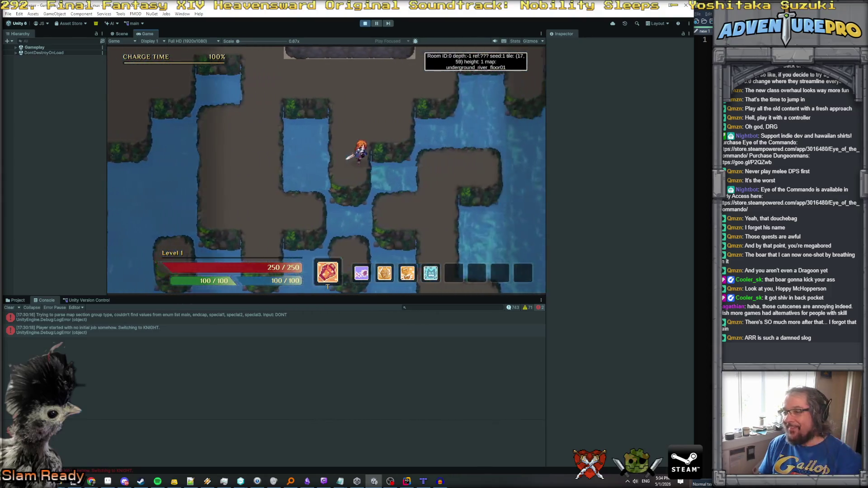
key("w")
key("a")
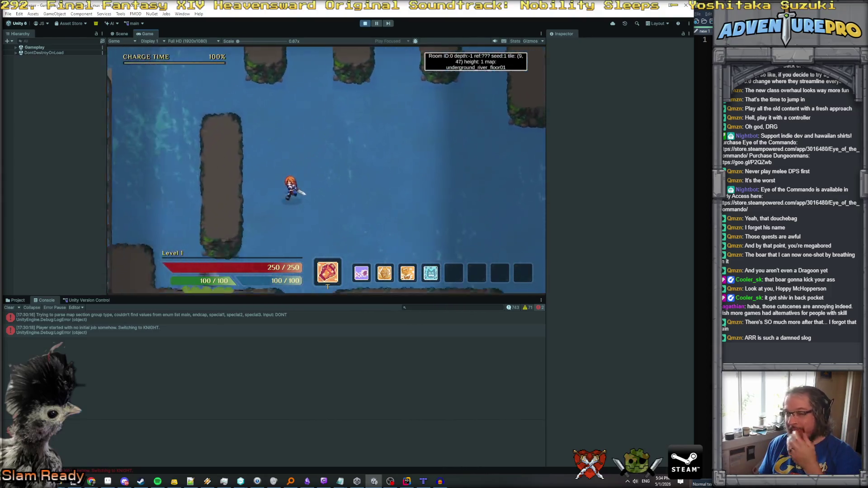
key("s")
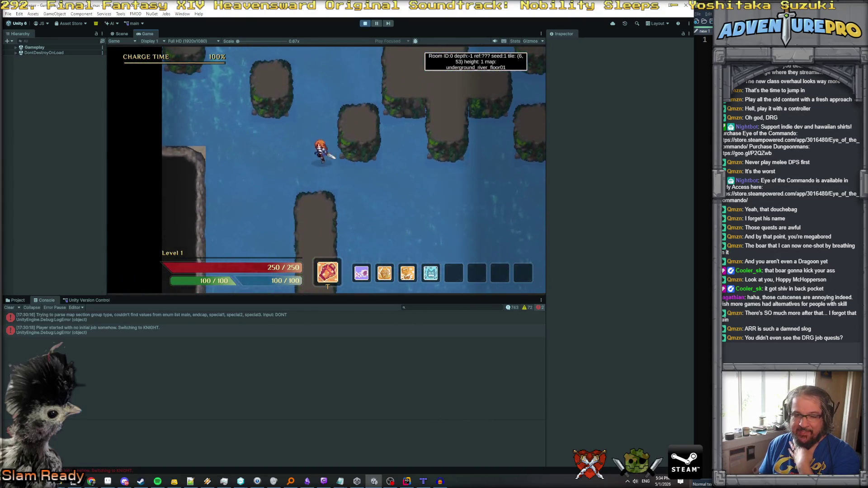
key("a")
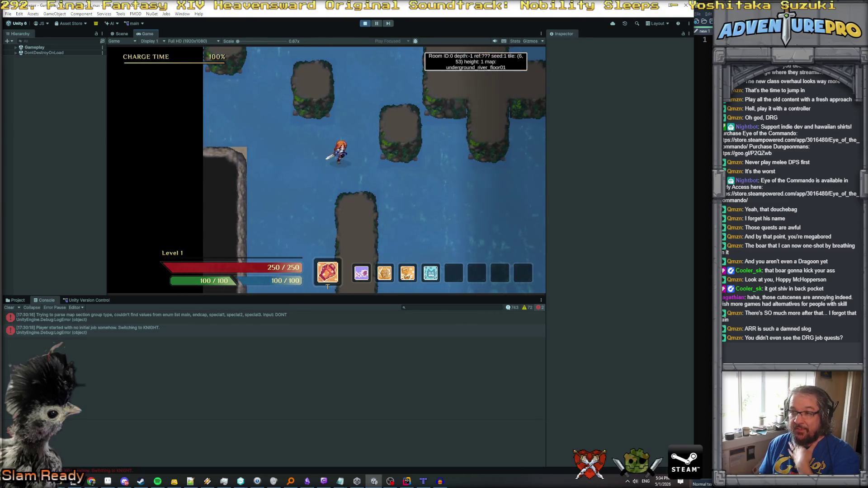
key("d")
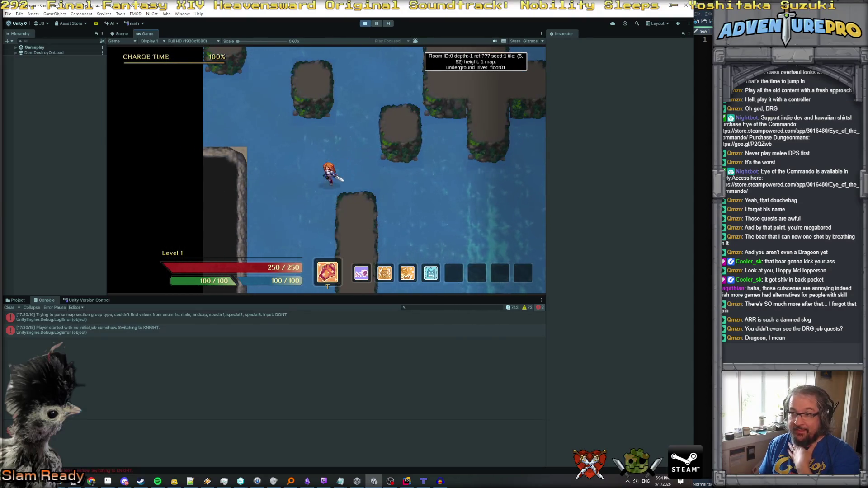
key("w")
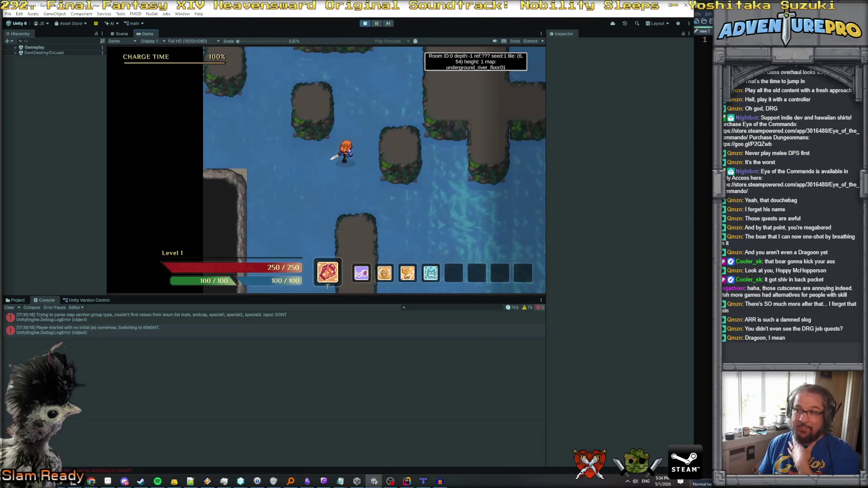
Walk down past the rock pillars onto the rock column at tile (6, 28) and show console info logs.
key("s")
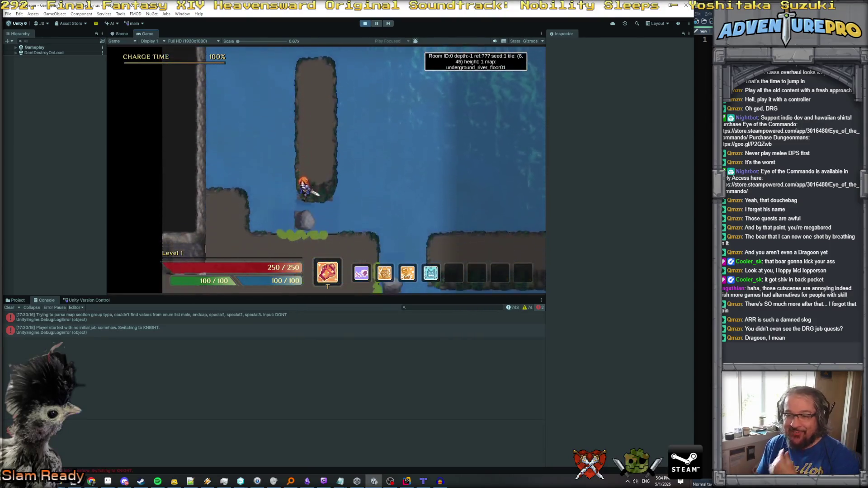
key("s")
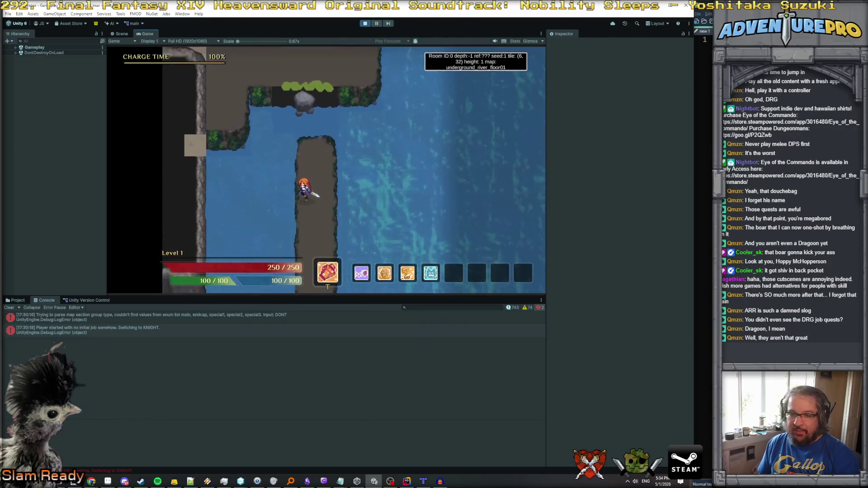
key("s")
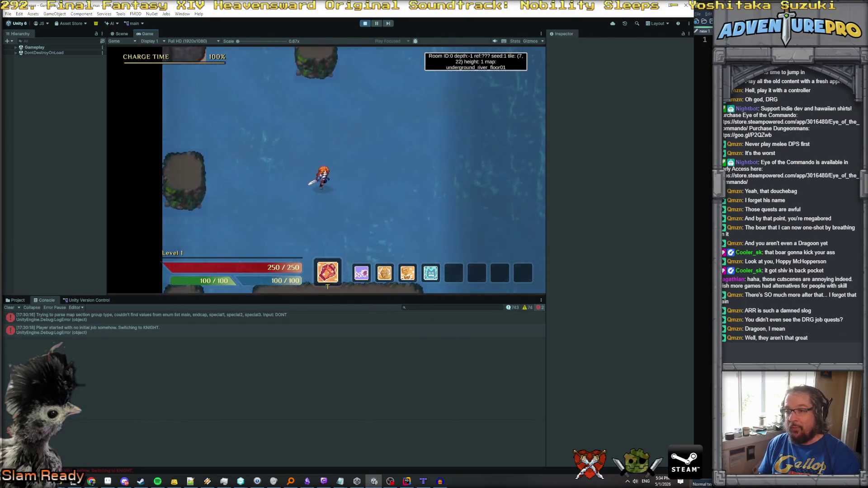
key("w")
key("s")
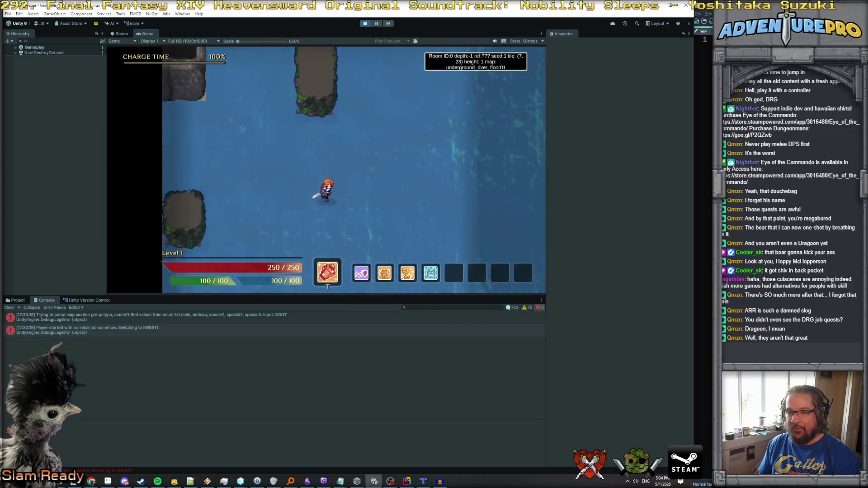
key("w")
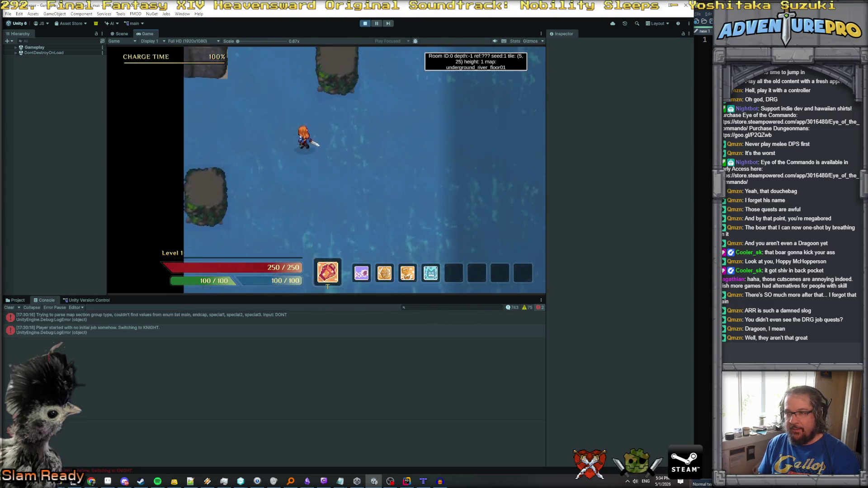
key("a")
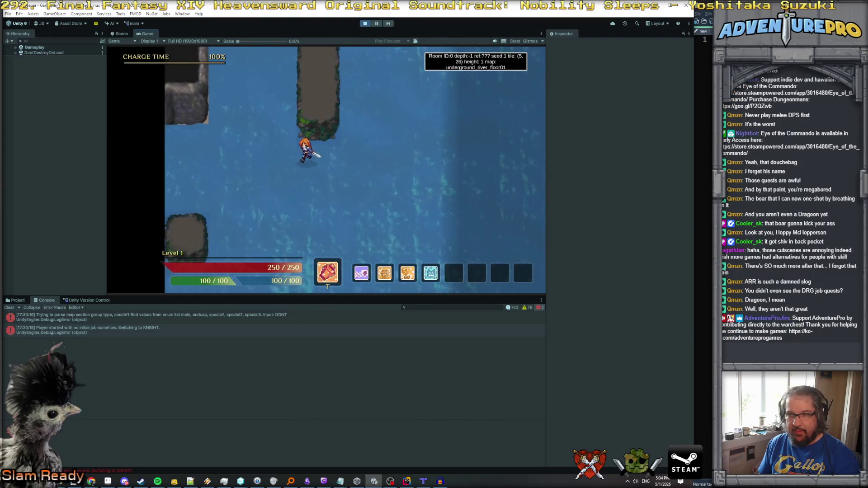
key("w")
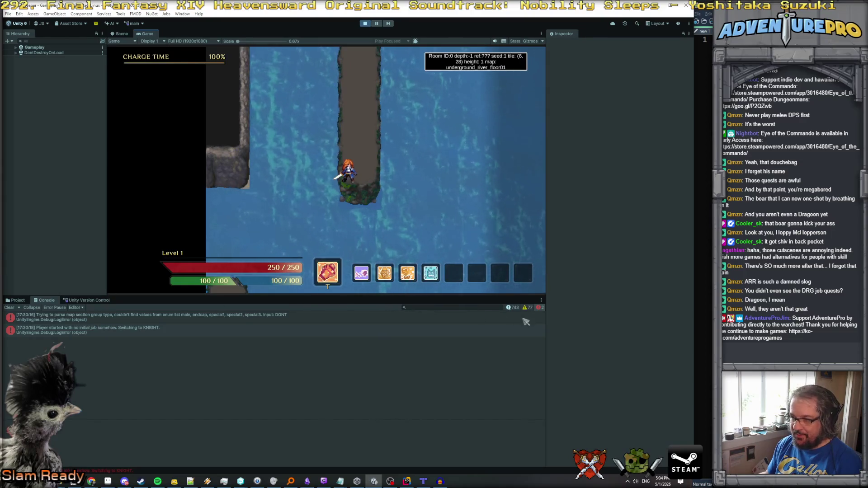
left_click(511, 307)
Try console searches for 'buildroom' and 'direction', then clear the search filter.
left_click(478, 308)
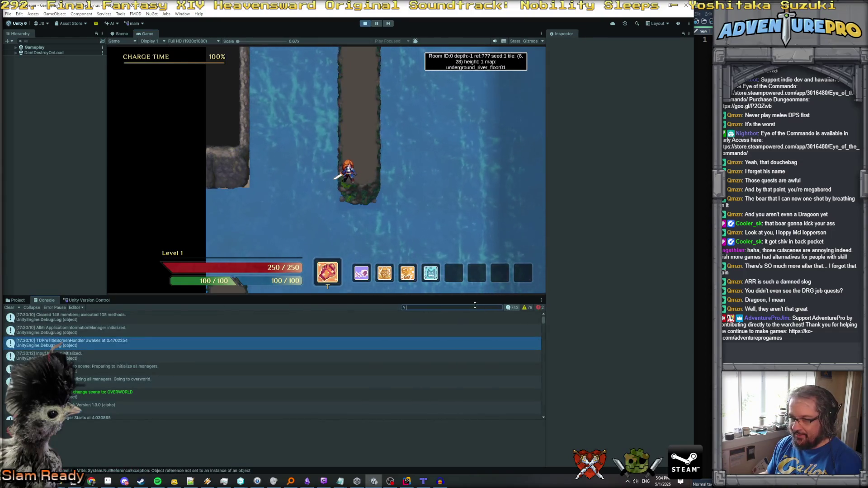
type("buildrop")
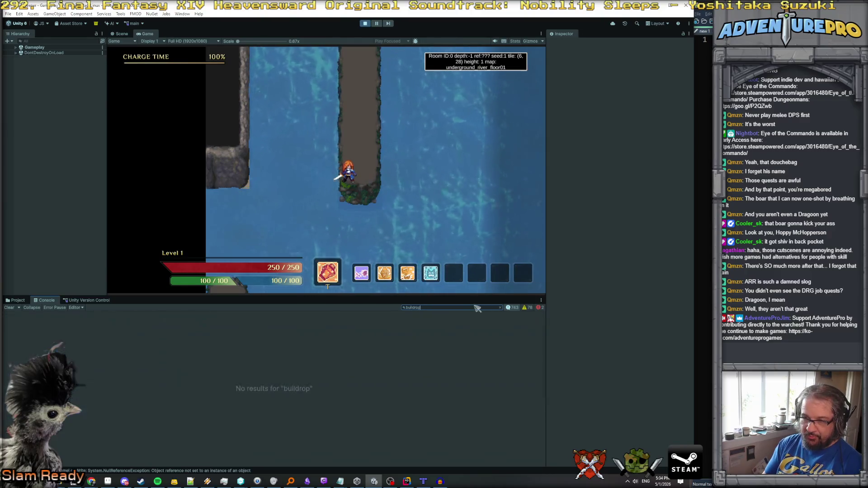
key("BackSpace")
type("om")
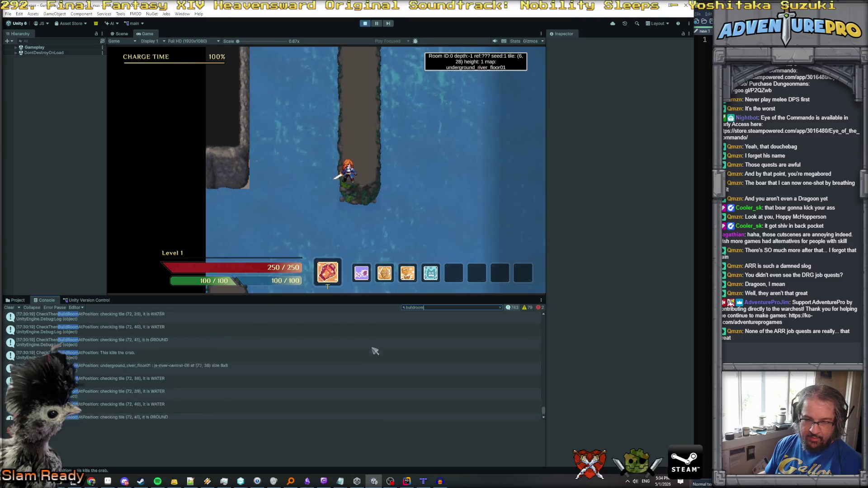
double_click(435, 309)
type("directio")
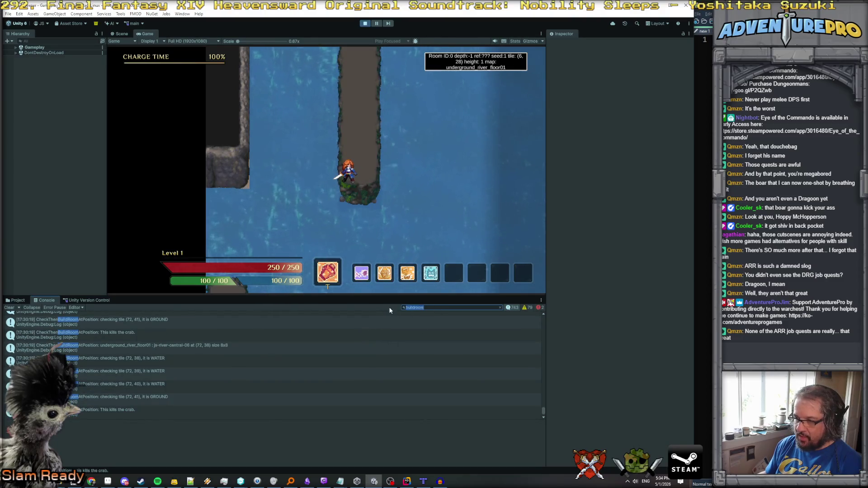
type("n")
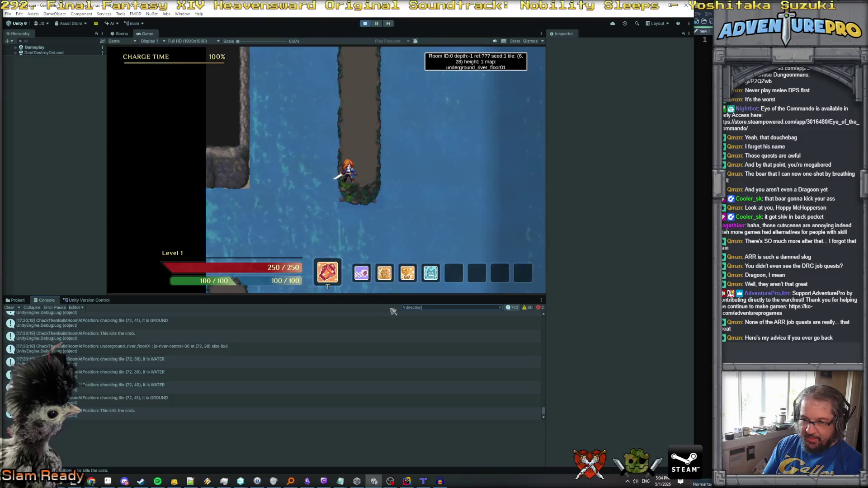
key("BackSpace")
key("BackSpace")
key("BackSpace")
scroll(427, 365, "up", 2)
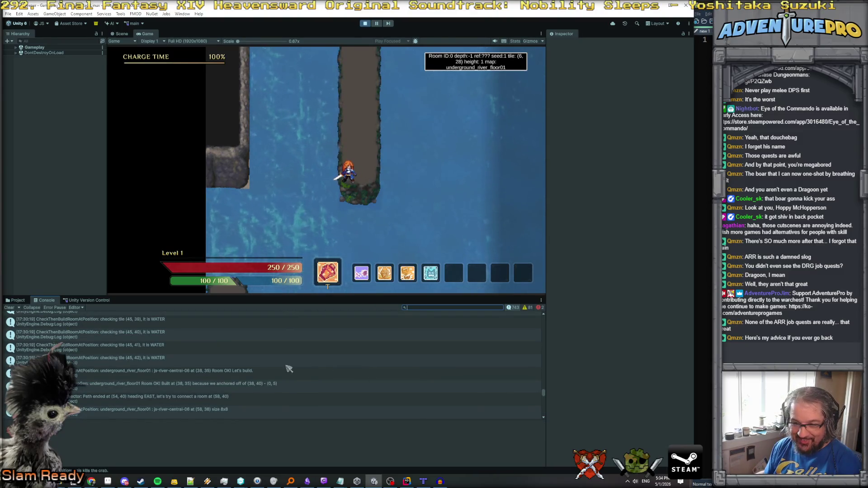
Filter the console to 'Room OK!' and open the last room log at (58, 38) in Rider.
left_click(189, 384)
left_click(432, 308)
type("R")
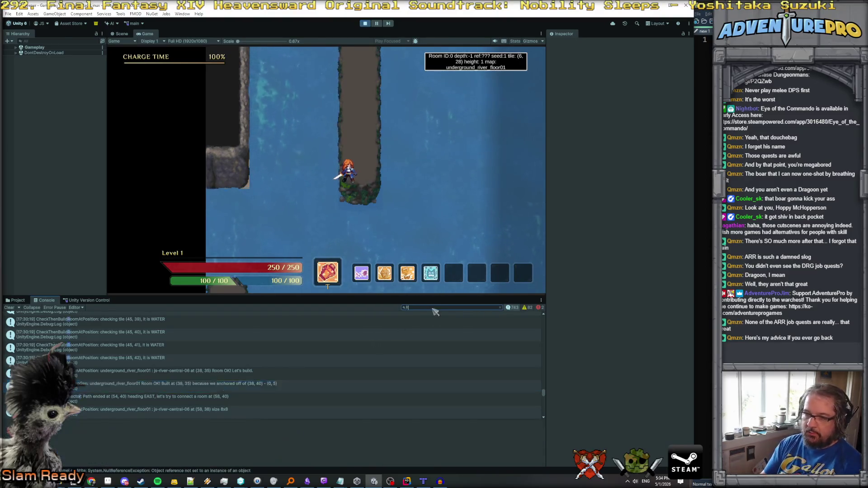
type("oom OK!")
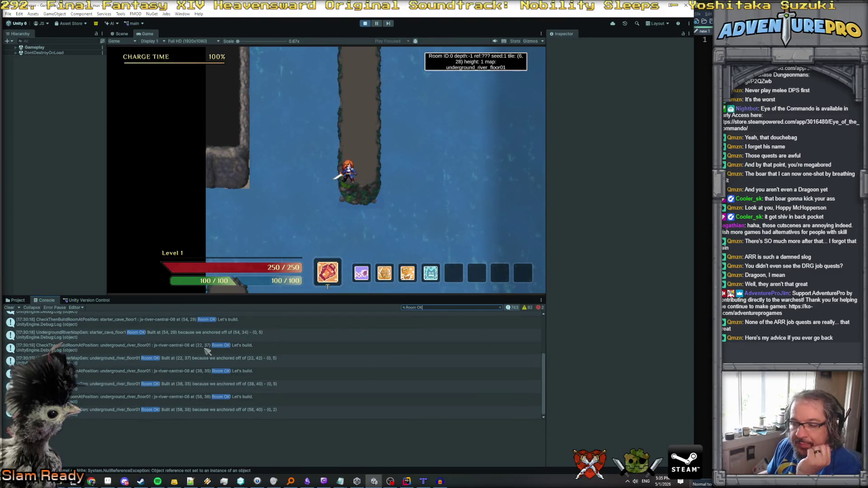
left_click(196, 411)
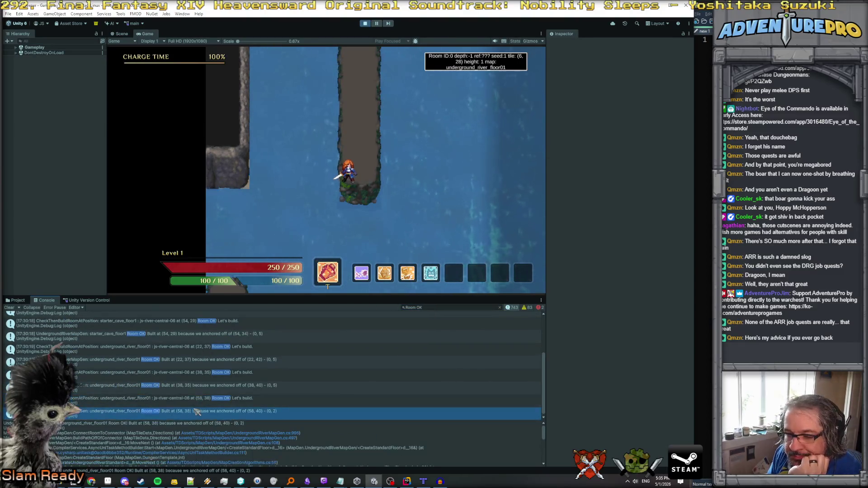
double_click(196, 412)
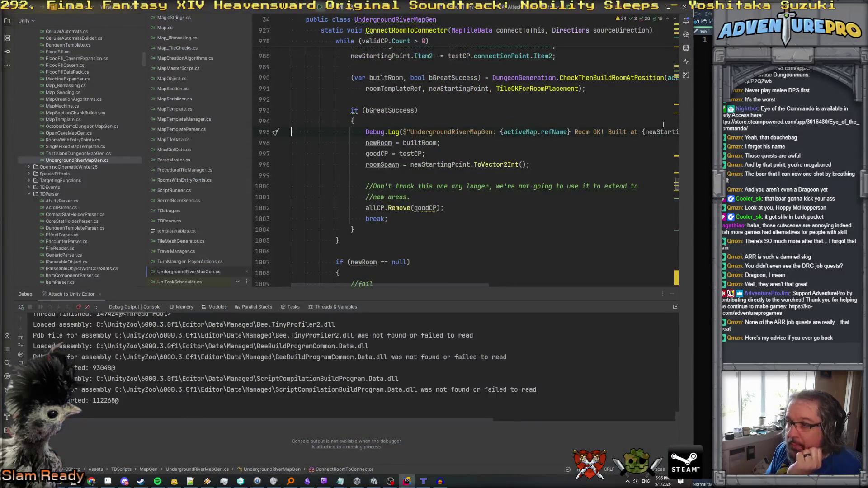
key("alt+Tab")
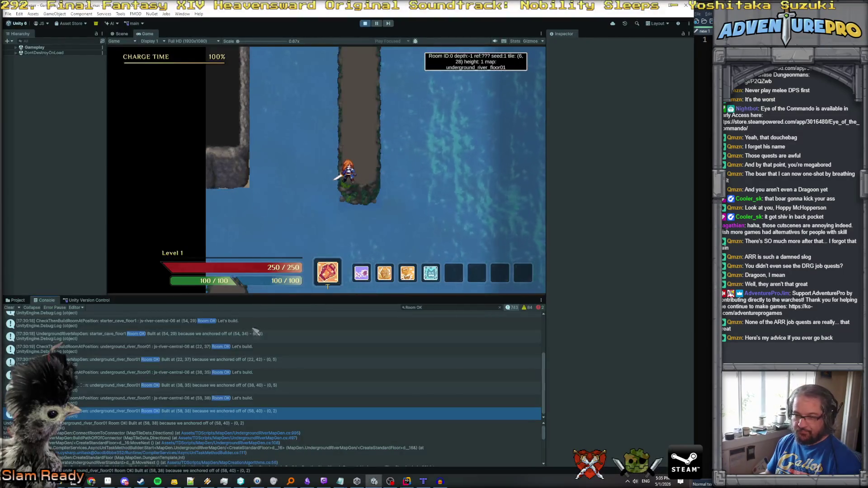
Step through the Room OK entries at (38, 35), (22, 37) and (20, 30).
left_click(197, 384)
left_click(210, 347)
scroll(219, 357, "up", 3)
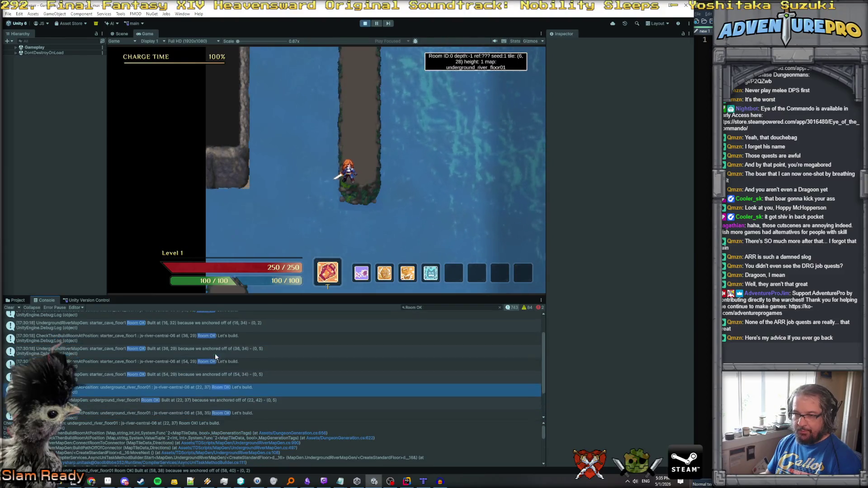
left_click(205, 317)
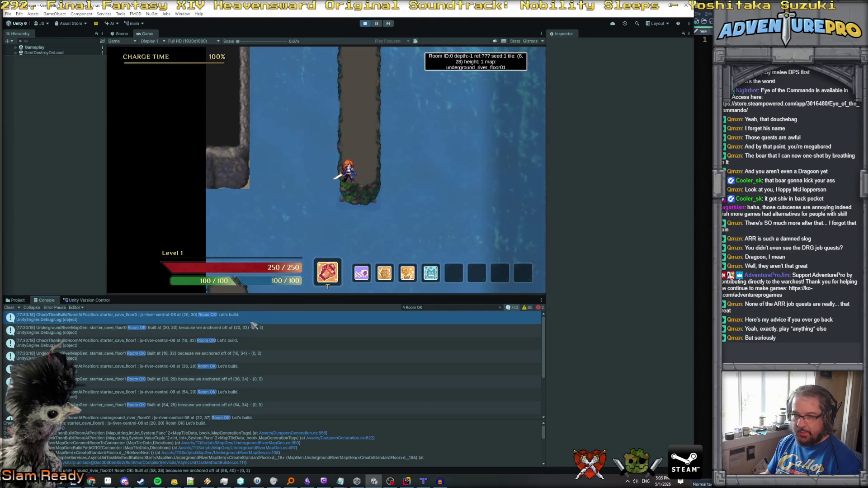
key("Down")
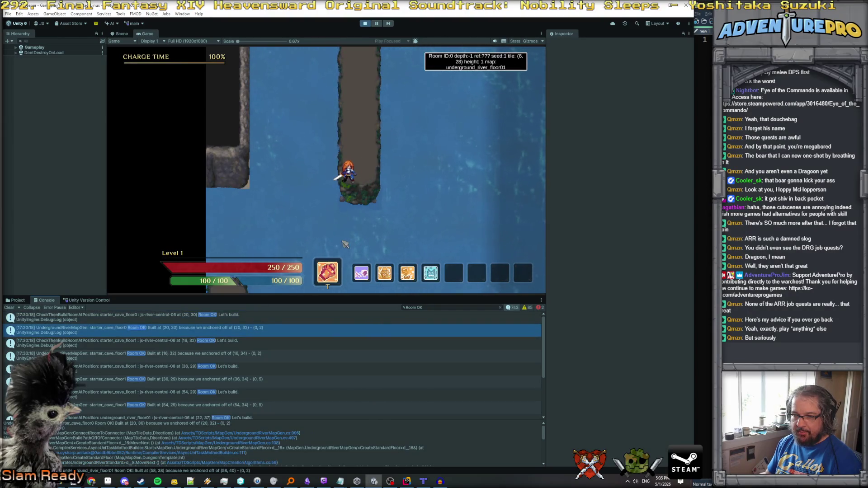
scroll(293, 354, "down", 3)
scroll(293, 353, "up", 3)
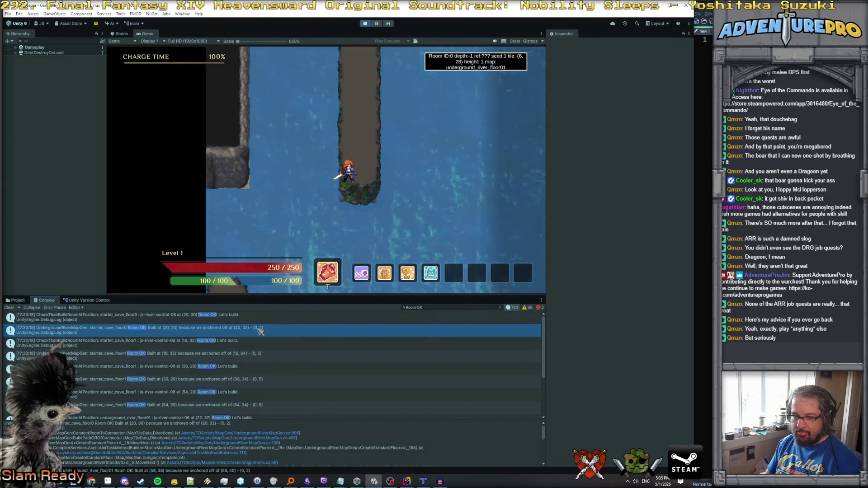
Walk the character north, then east across small islands to a larger platform.
key("w")
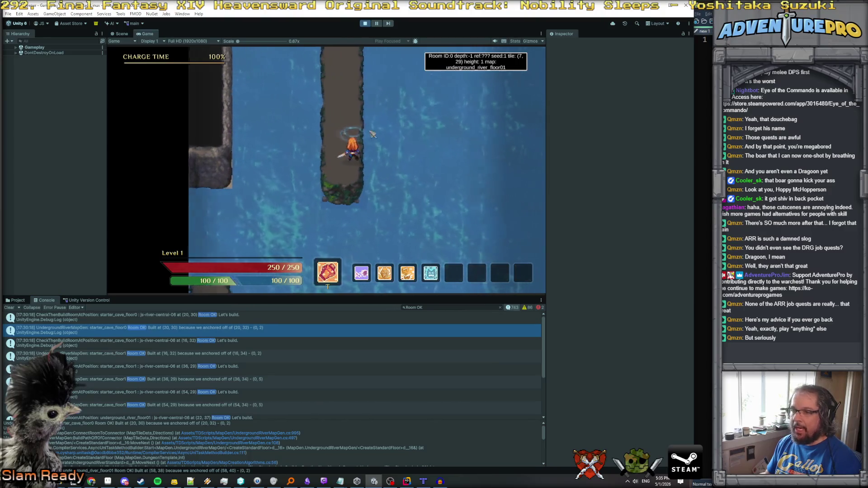
key("w")
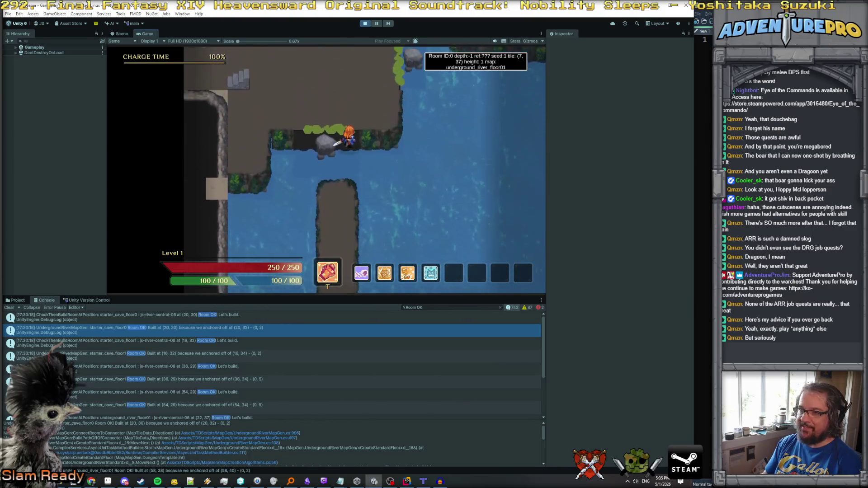
key("d")
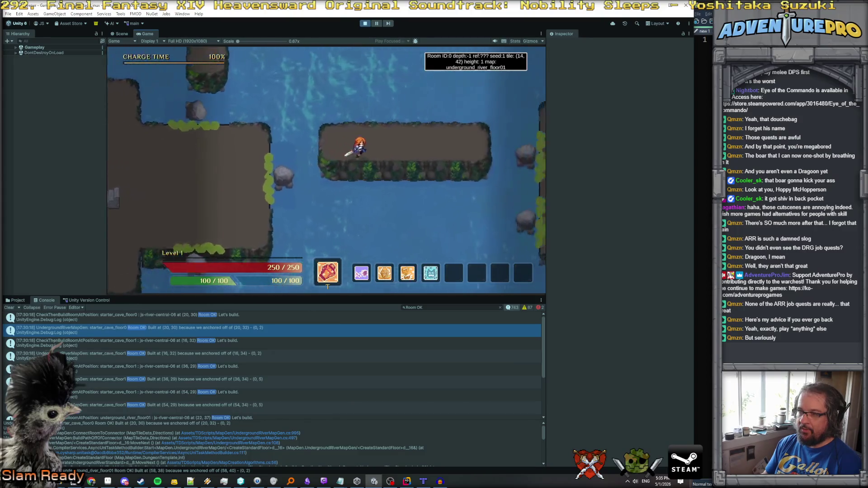
key("d")
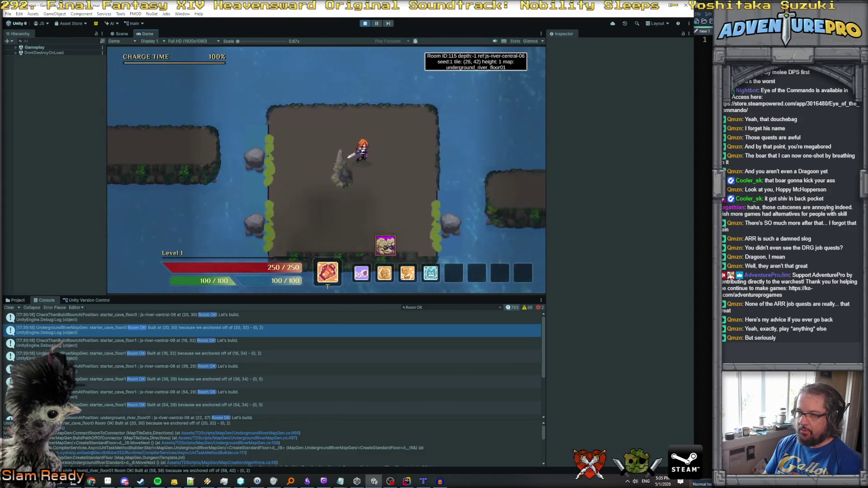
key("d")
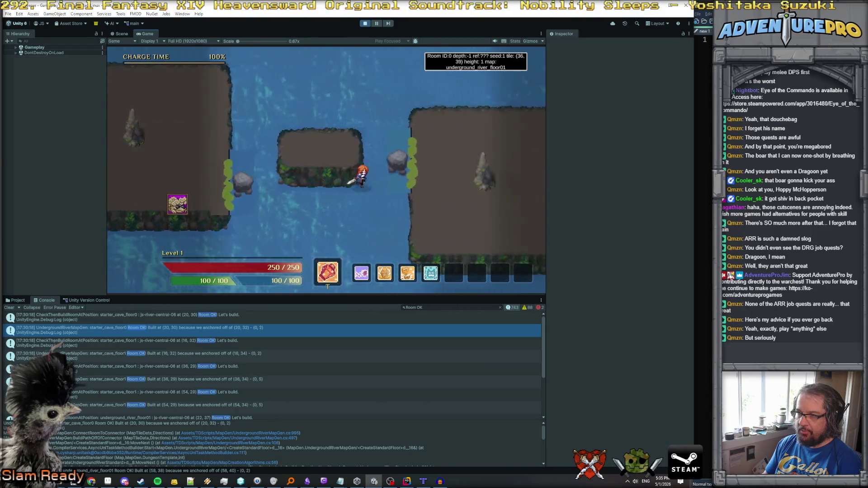
key("d")
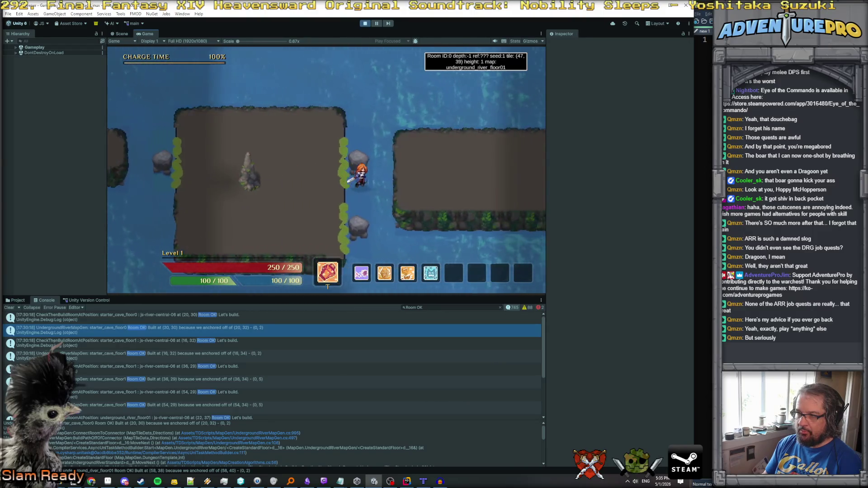
Head back west to the westernmost edge platform, then south onto a wide platform.
key("a")
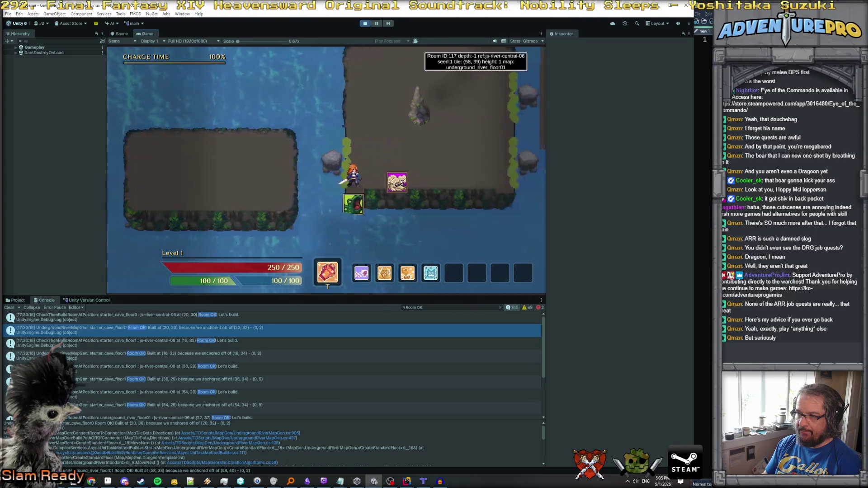
key("a")
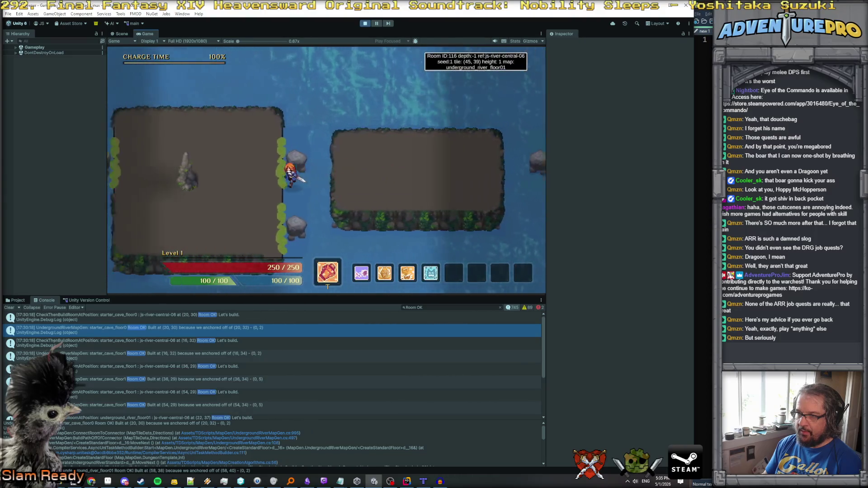
key("a")
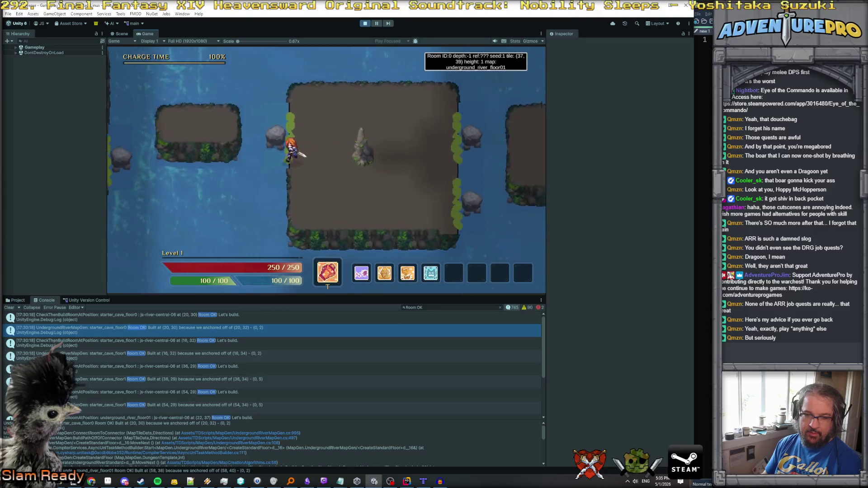
key("a")
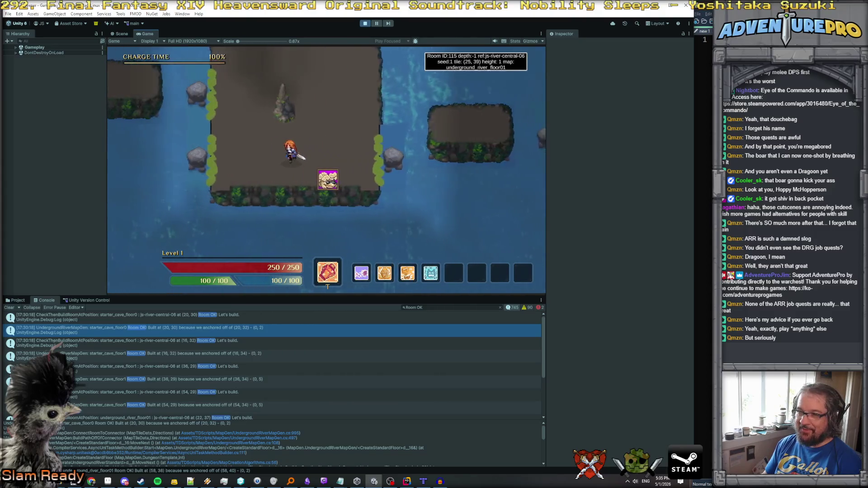
key("a")
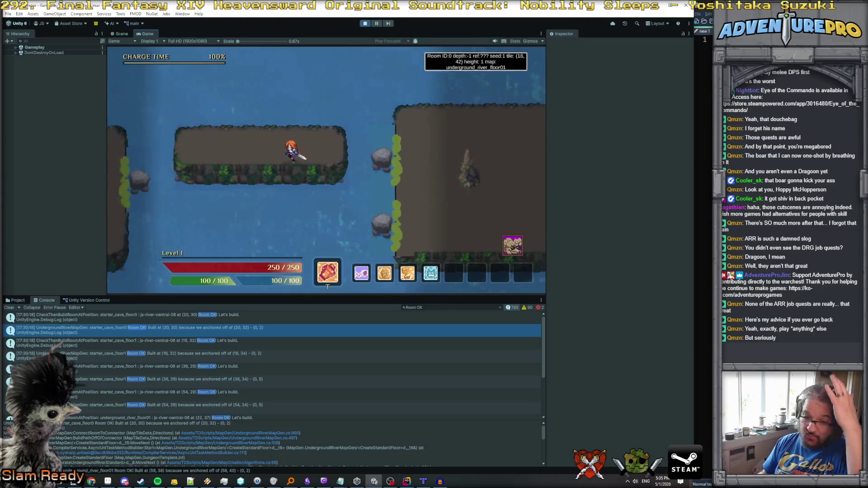
key("a")
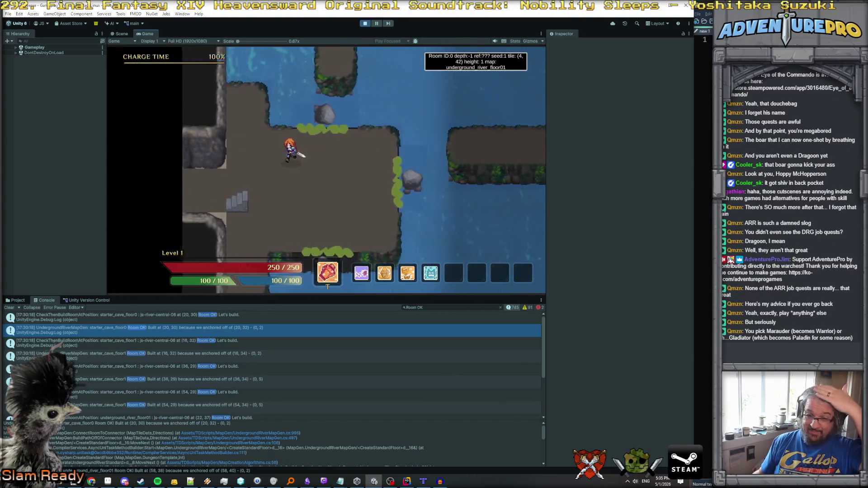
key("s")
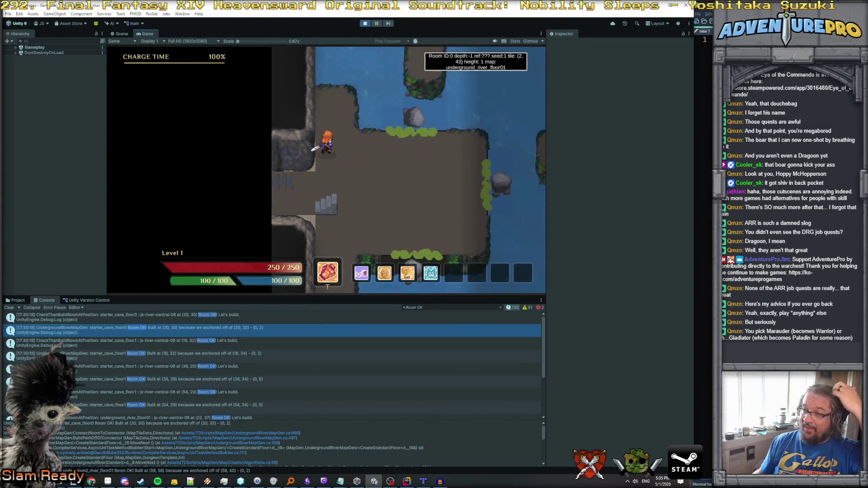
key("s")
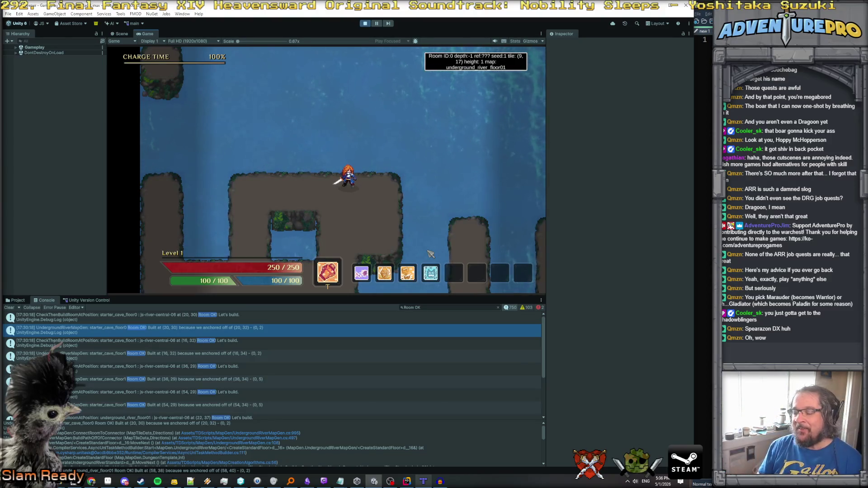
Move around the river to tile (9, 26), stop the playtest with Ctrl+P, and return to Rider.
key("s")
key("a")
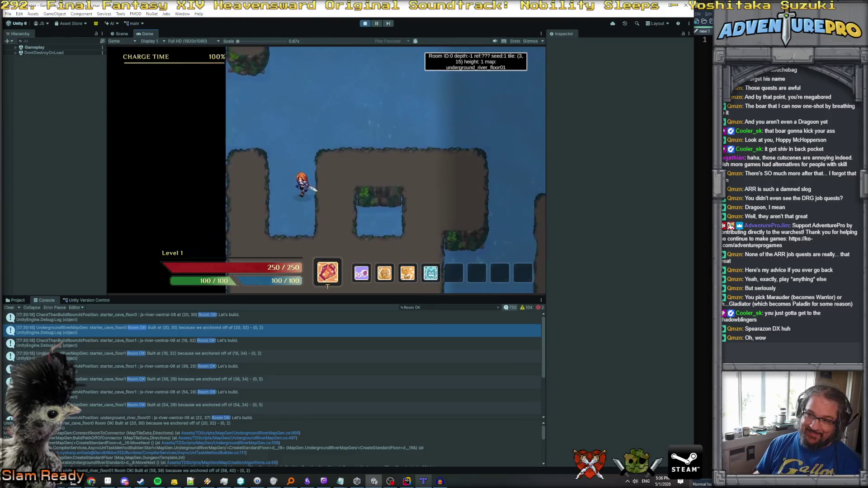
key("s")
key("d")
key("w")
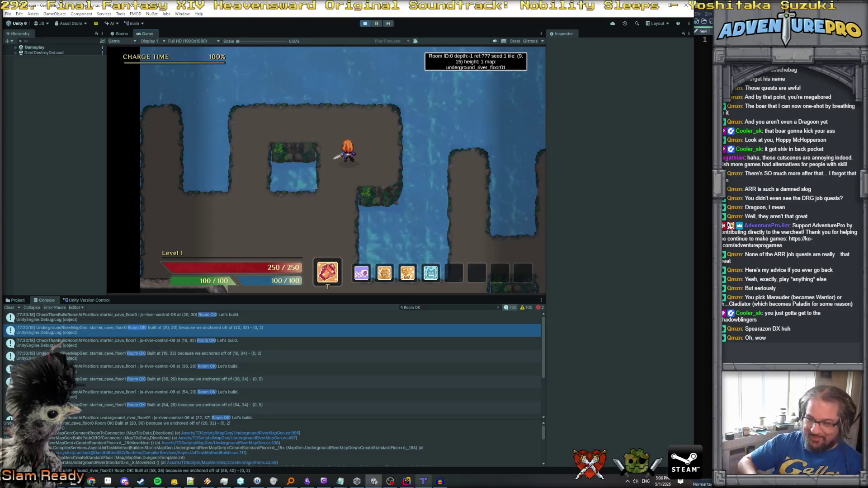
key("s")
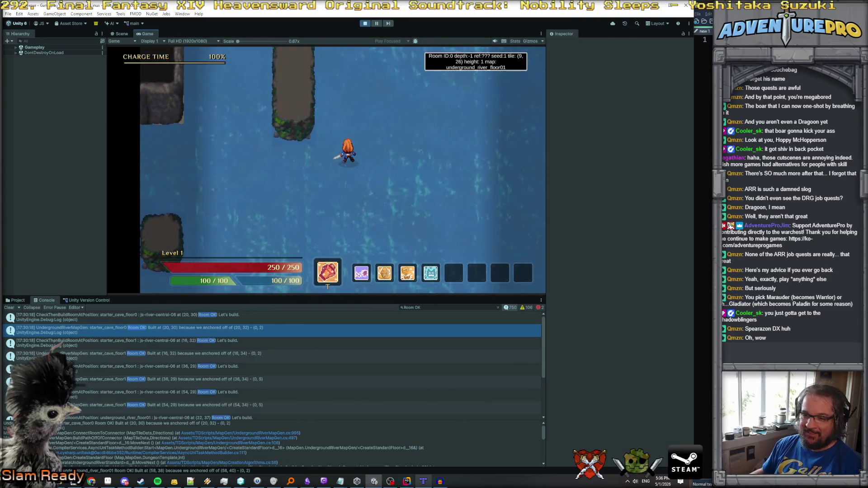
key("ctrl+p")
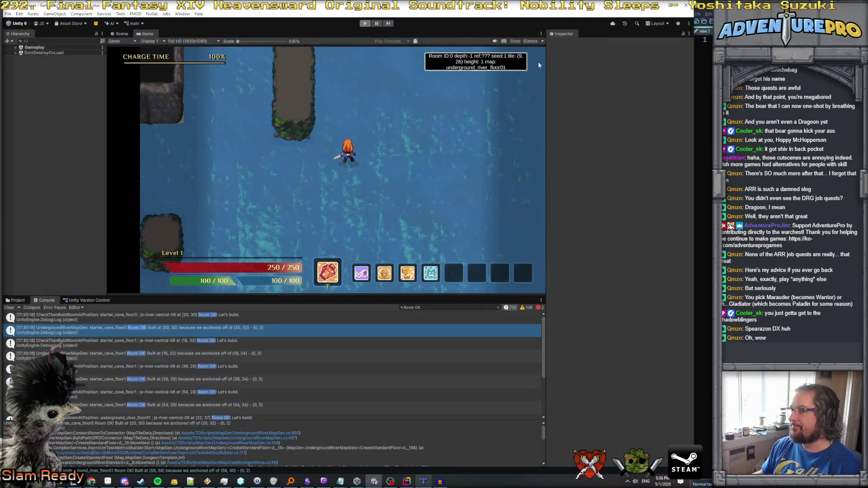
key("alt+Tab")
Jump to the CheckThenBuildRoomAtPosition definition and navigate back through UndergroundRiverMapGen.cs.
scroll(433, 175, "up", 3)
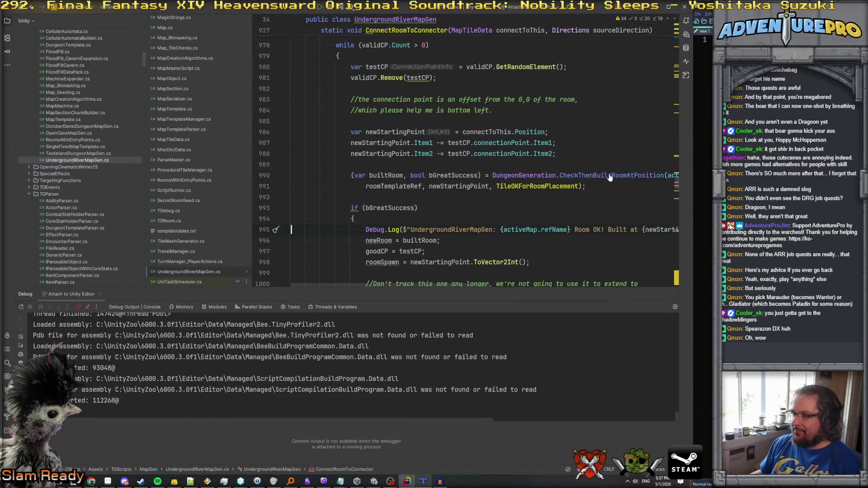
left_click(609, 178, "ctrl")
key("ctrl+minus")
scroll(454, 172, "up", 5)
scroll(447, 181, "up", 3)
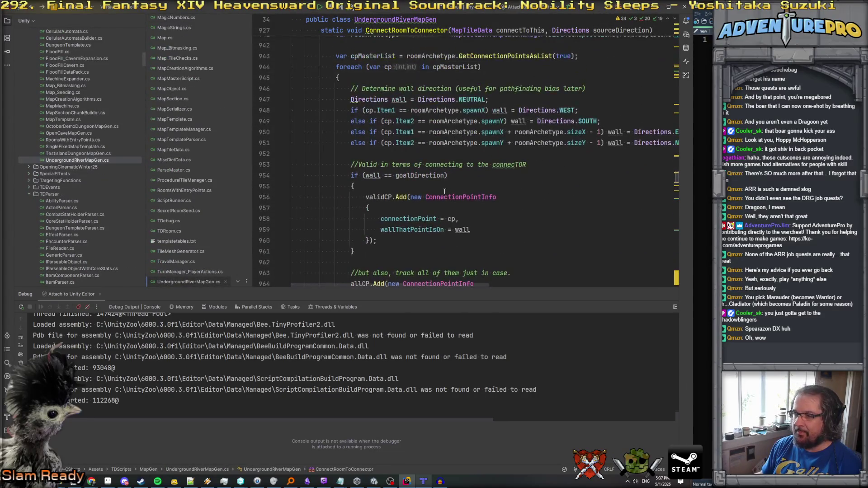
scroll(417, 176, "up", 6)
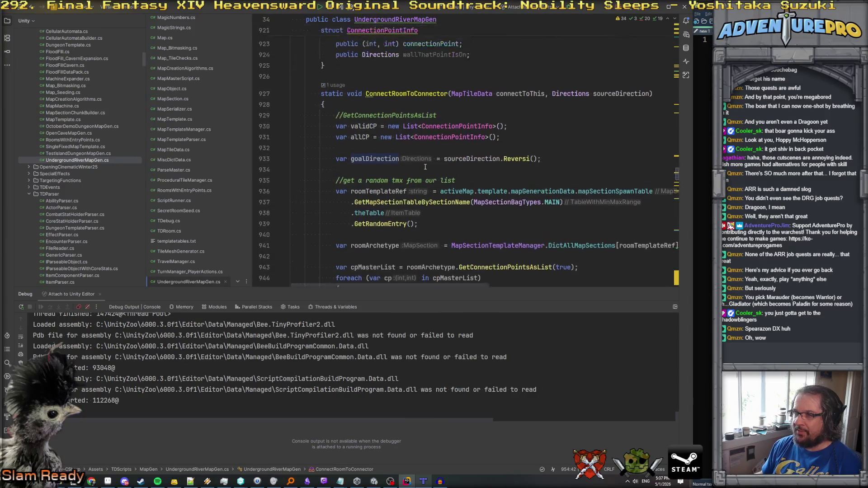
scroll(470, 145, "down", 7)
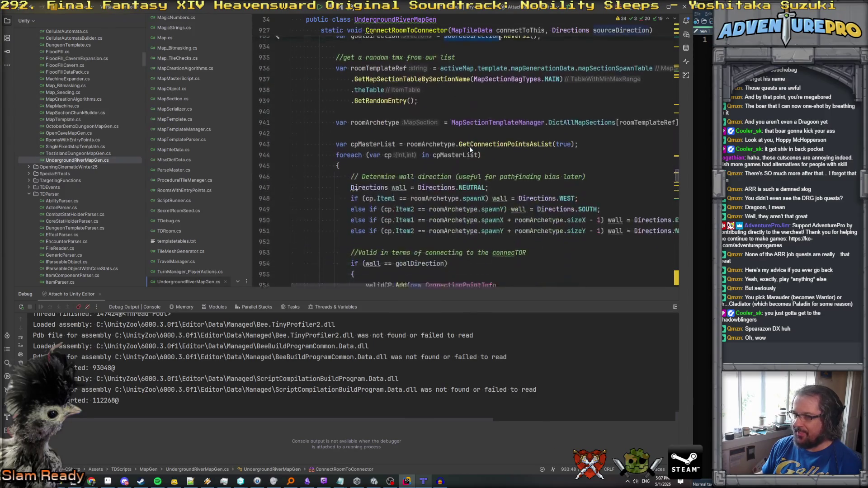
scroll(428, 142, "up", 1)
scroll(430, 141, "right", 2)
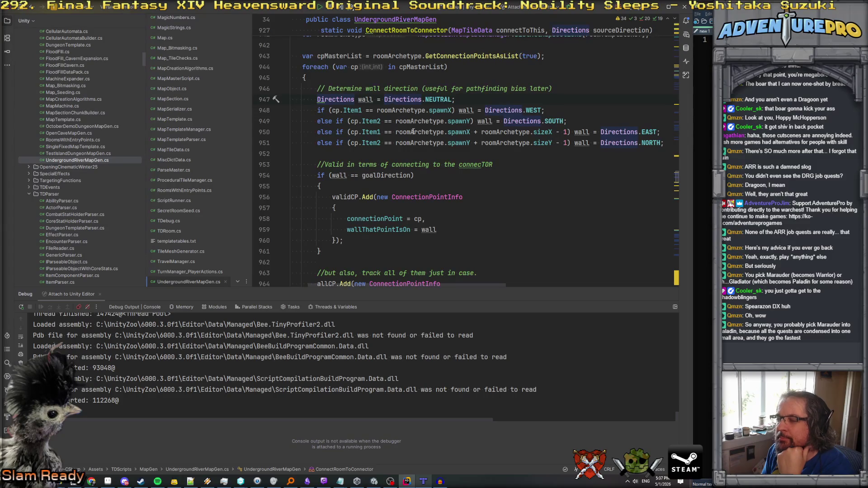
Read the north and south wall-direction checks on lines 949–951, then switch to Tiled.
left_click(375, 144)
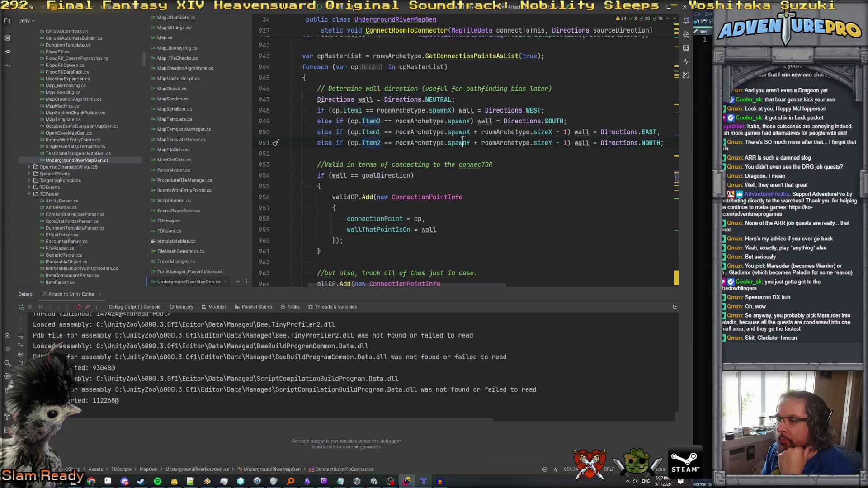
left_click(546, 142)
left_click(566, 143)
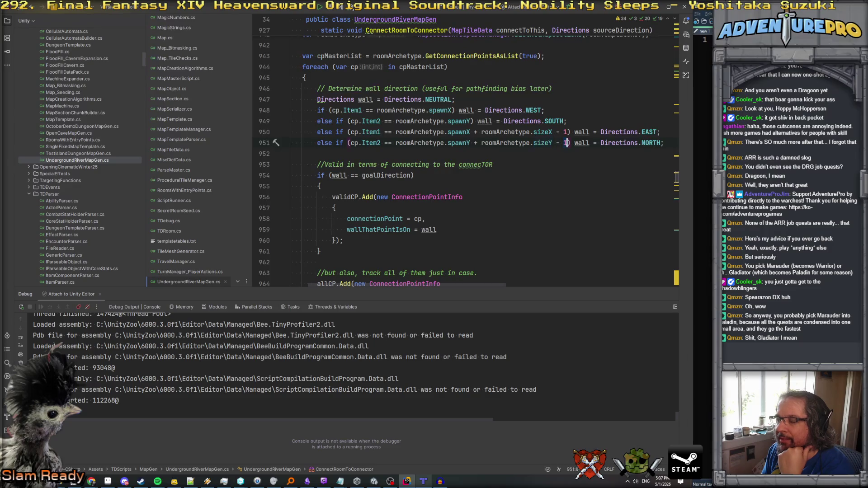
left_click(541, 121)
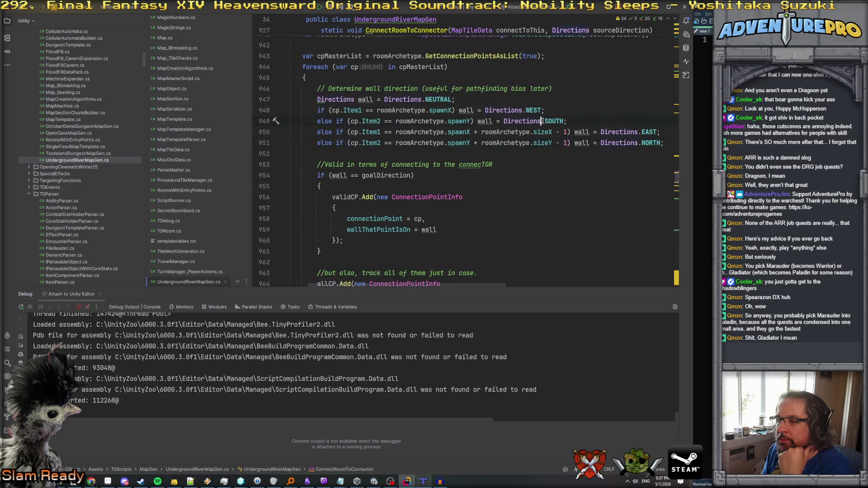
left_click(643, 143)
left_click(477, 143)
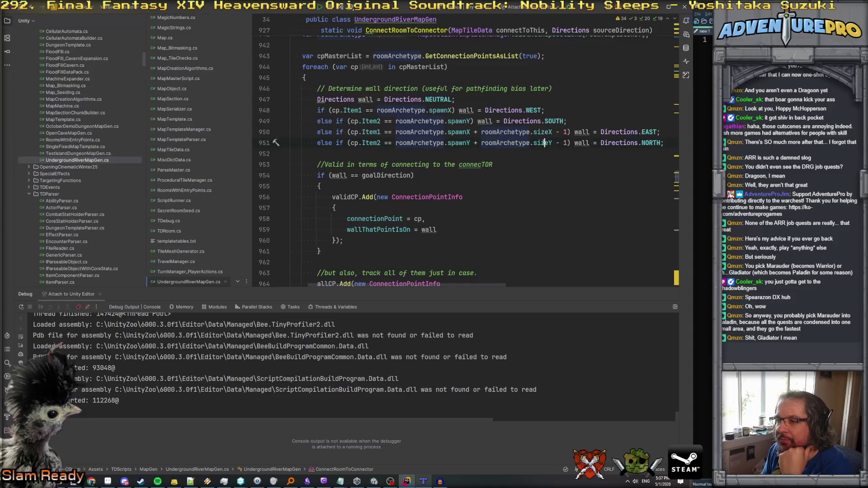
mouse_move(545, 143)
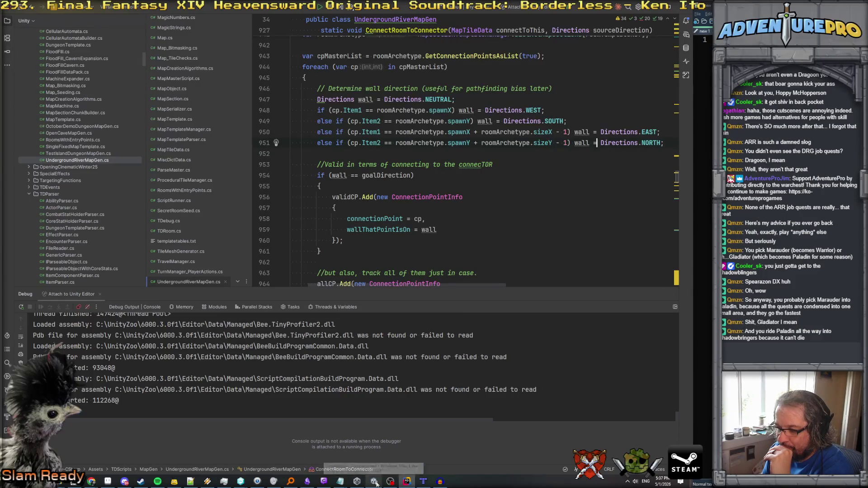
left_click(423, 482)
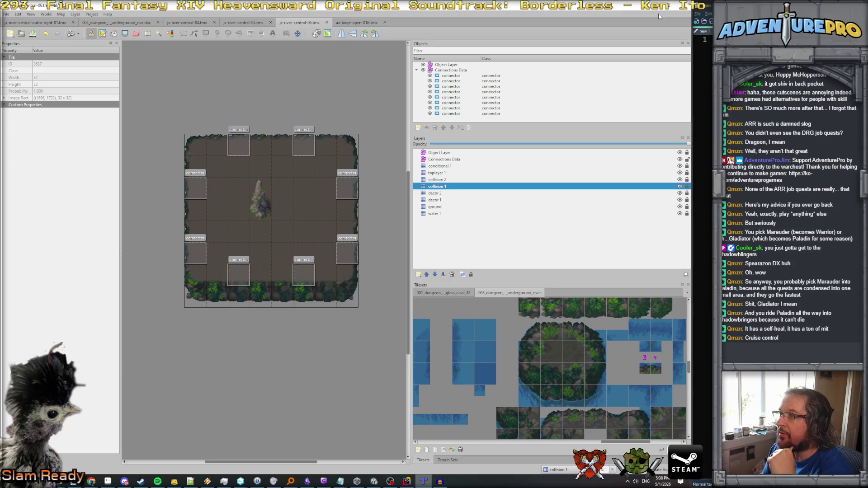
key("alt+Tab")
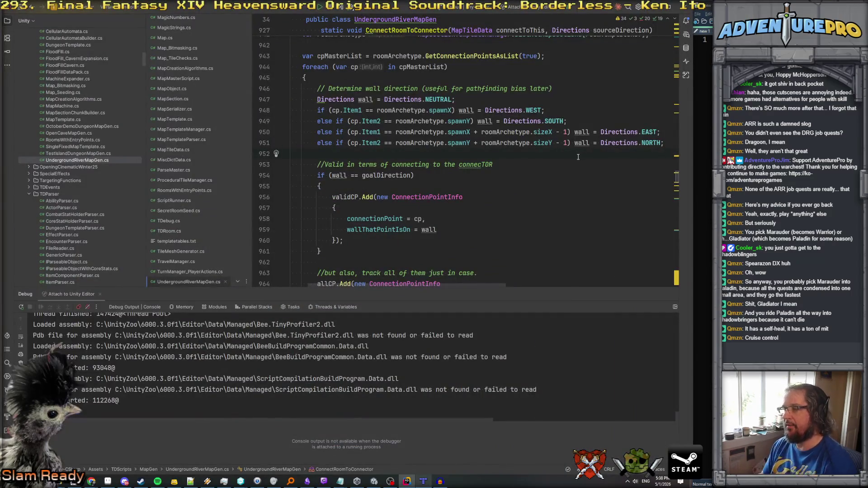
key("Up")
key("Up")
key("Up")
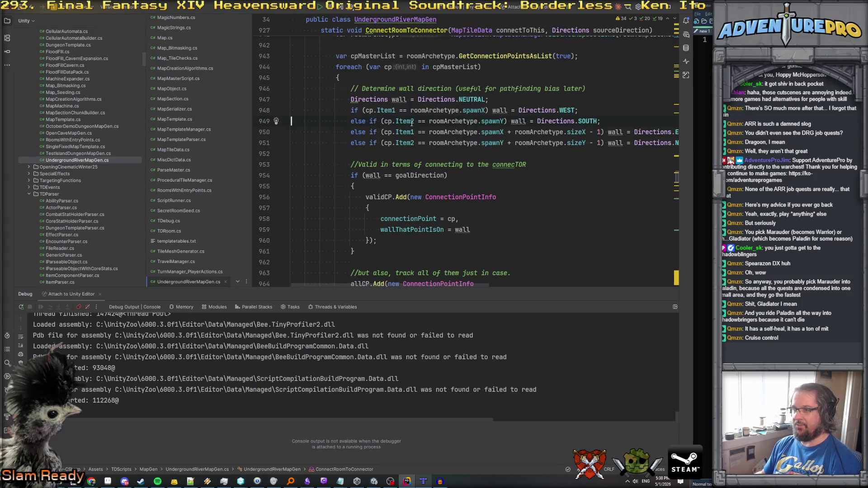
double_click(442, 90)
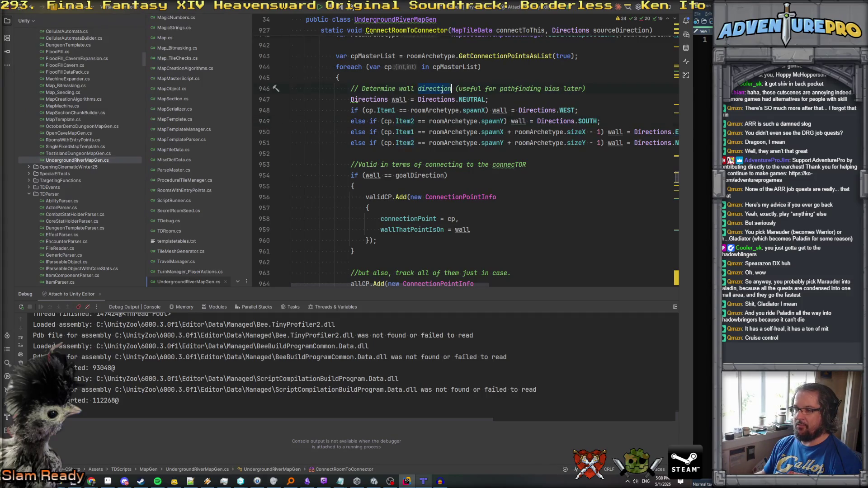
double_click(583, 121)
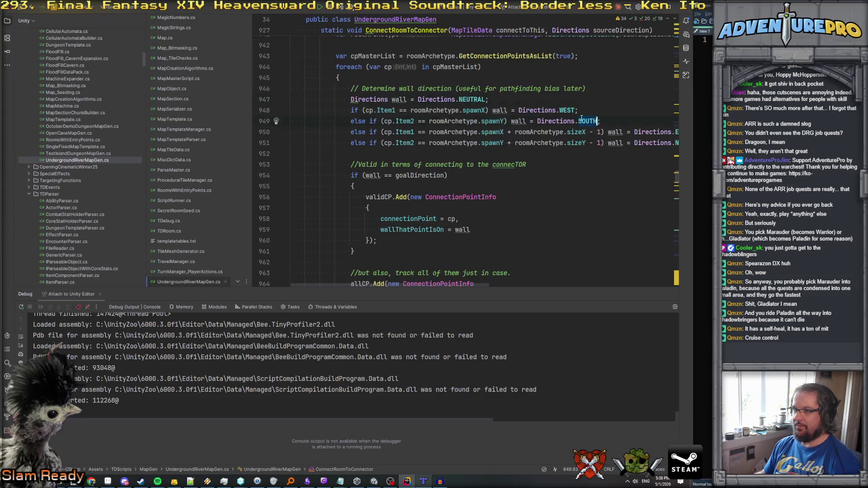
left_click(496, 121)
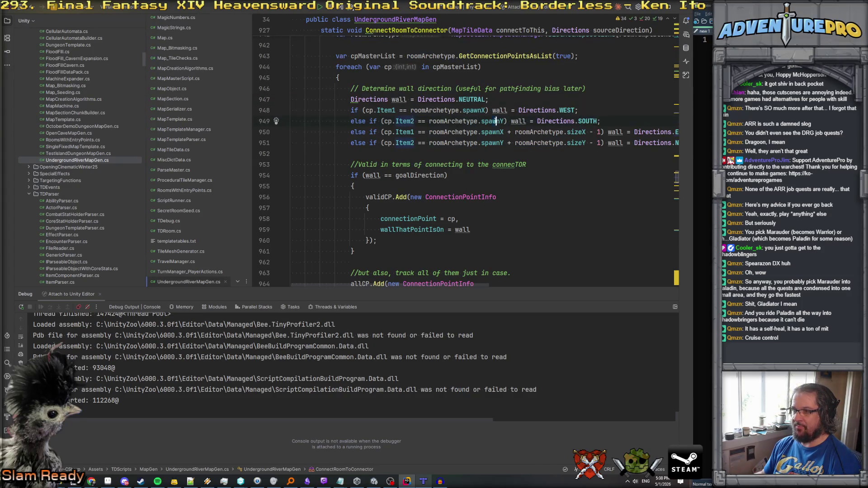
double_click(585, 121)
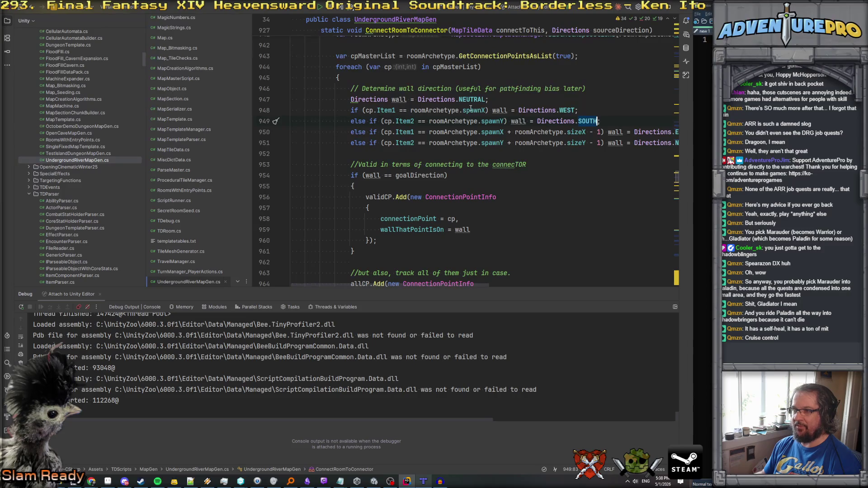
double_click(566, 110)
key("alt+Tab")
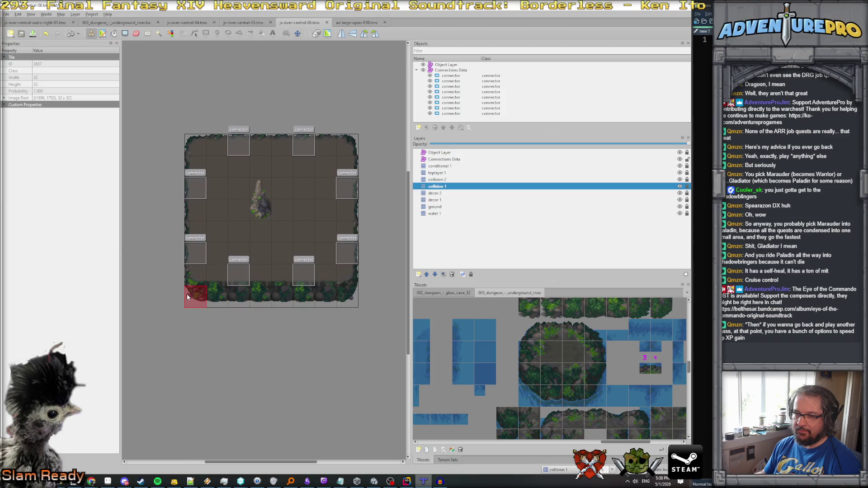
key("alt+Tab")
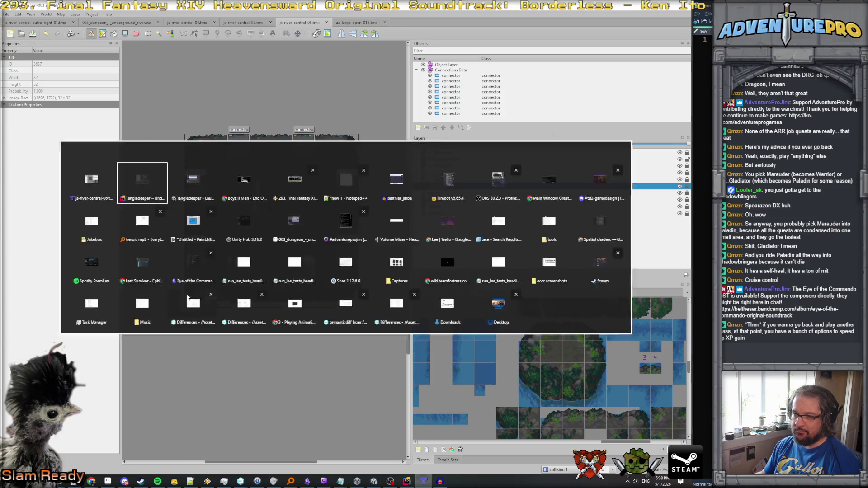
scroll(376, 179, "up", 1)
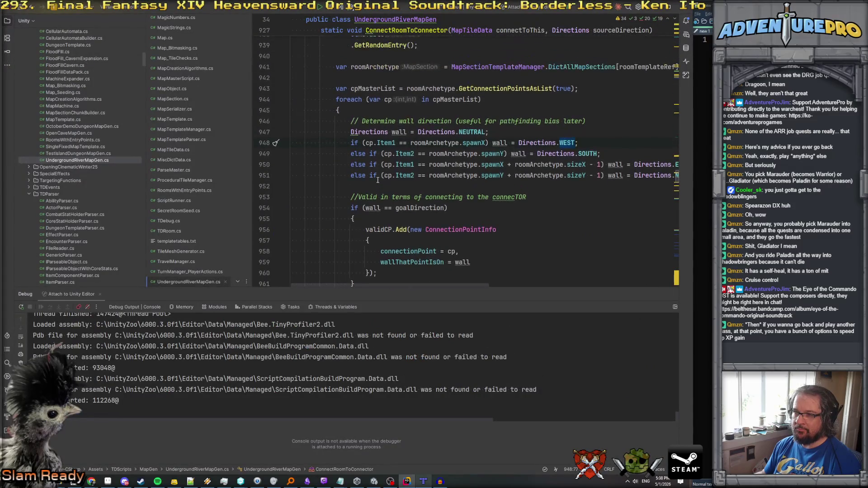
Review the spawnX, sizeX and spawnY wall checks on lines 948–950 around the SOUTH condition.
mouse_move(467, 143)
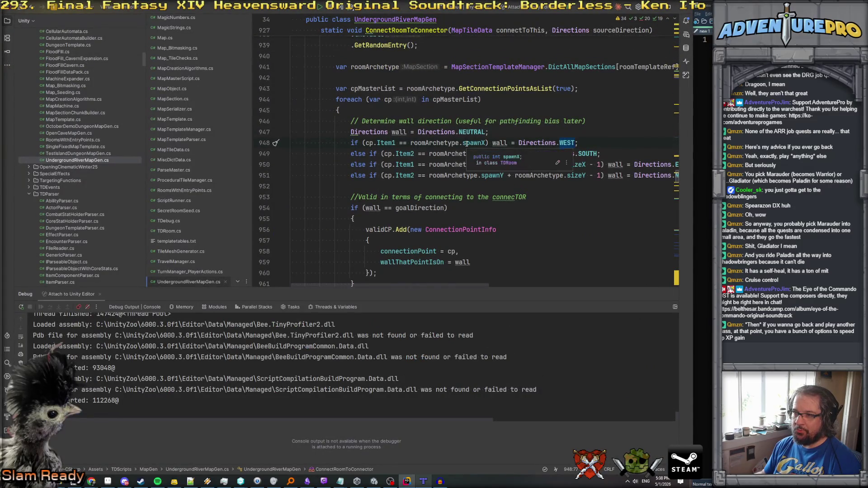
scroll(466, 143, "up", 1)
scroll(467, 144, "down", 1)
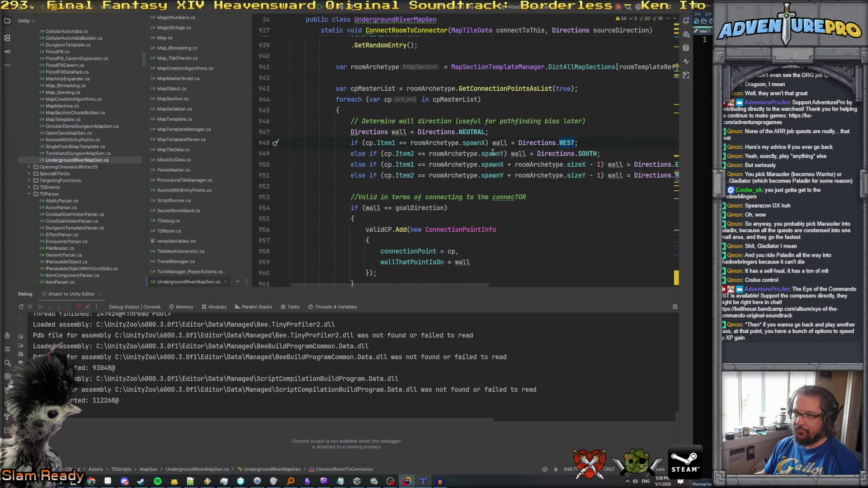
scroll(492, 152, "right", 3)
scroll(487, 154, "left", 2)
left_click(474, 164)
left_click(550, 165)
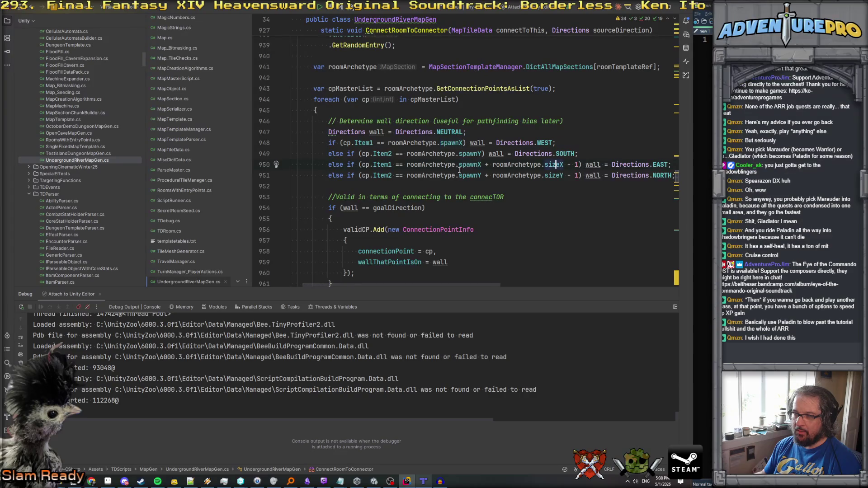
left_click(451, 143)
left_click(483, 154)
left_click(583, 154)
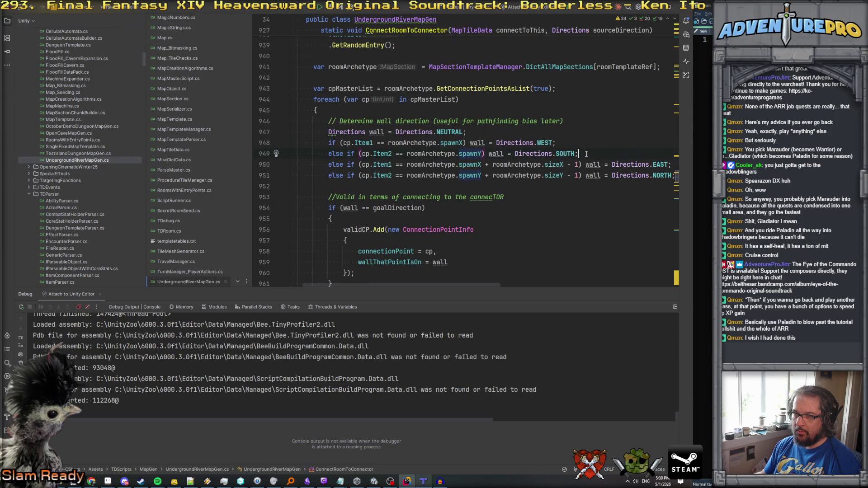
Change line 949's check to 'cp.Item2 <= roomArchetype.spawnY + 1'.
left_click(482, 154)
type("|| cp")
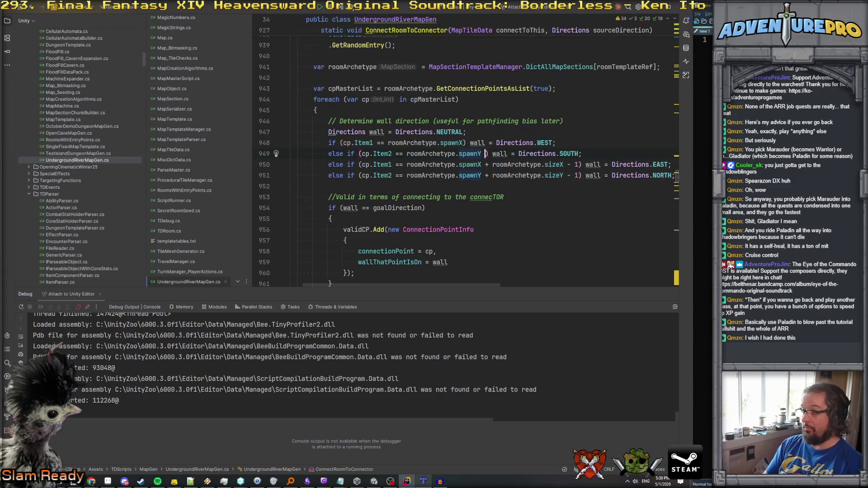
type(".I")
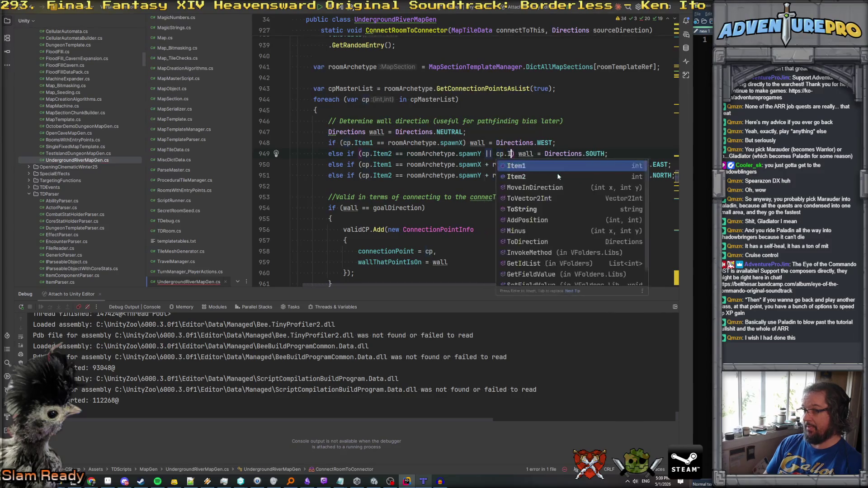
key("Down")
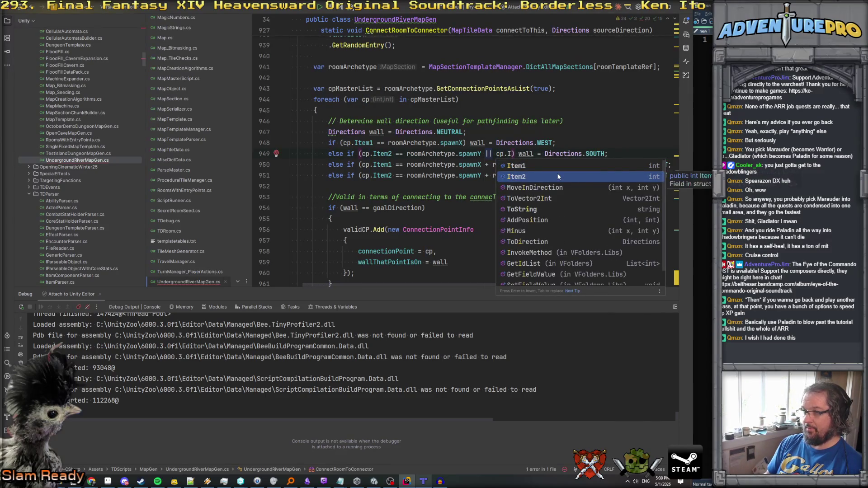
left_click(558, 175)
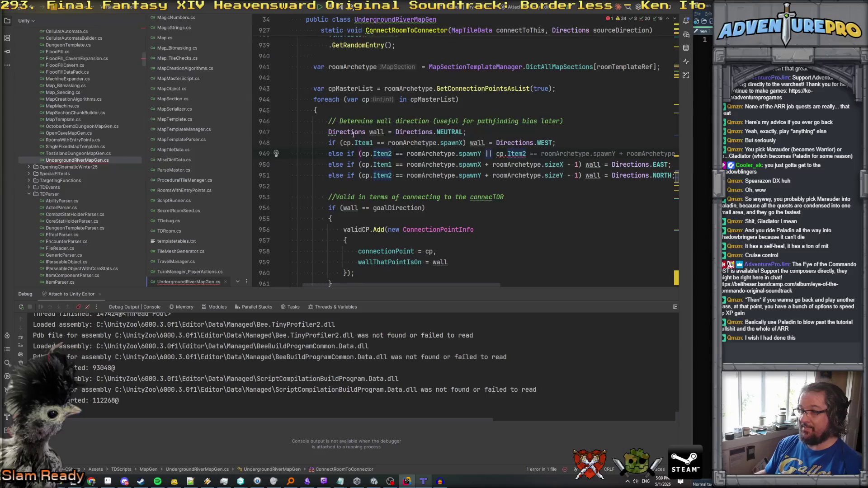
left_click(398, 154)
key("BackSpace")
type("<")
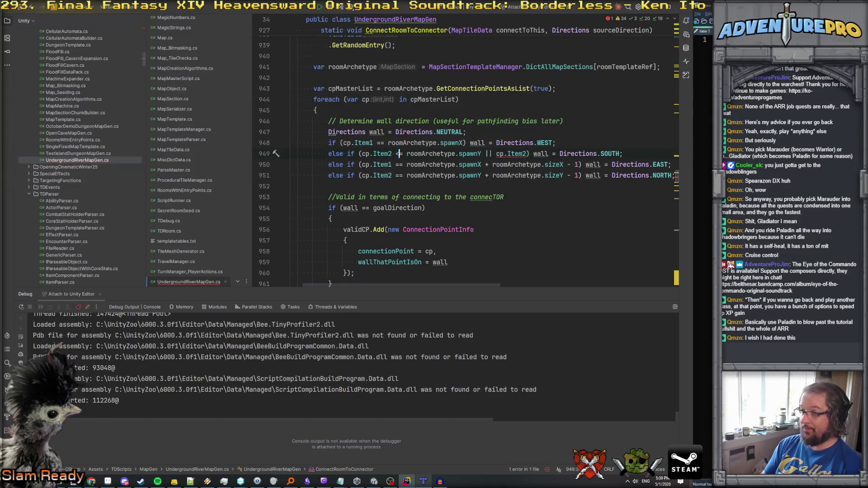
left_click_drag(485, 154, 526, 154)
type("+ ")
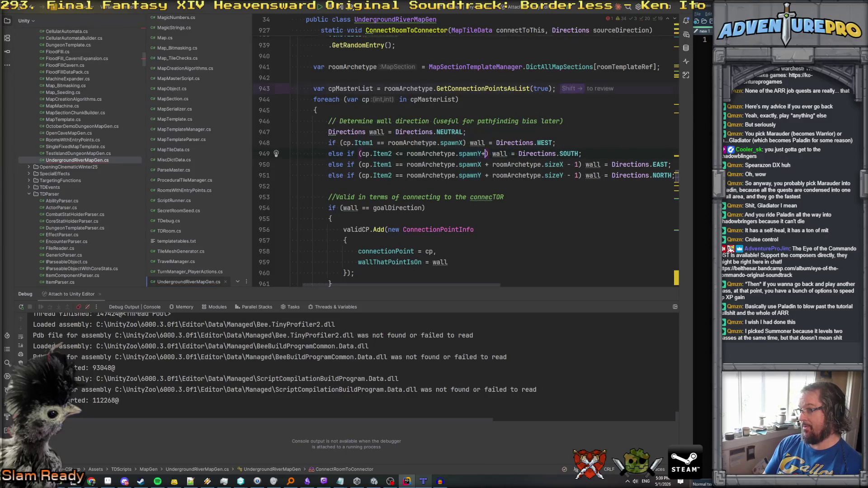
type("1")
Append '//wiggle room for south connectors, because of undergrundle.' to the SOUTH line.
left_click(636, 158)
type("//wiggle room fo")
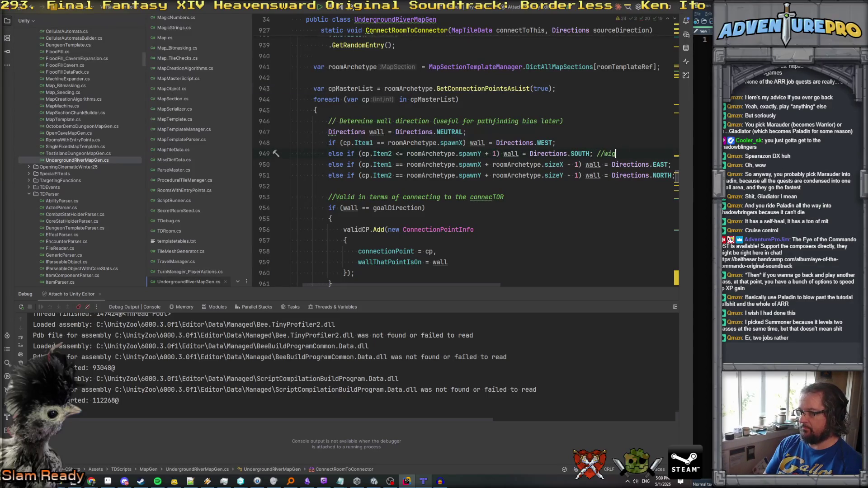
type("r south connectors")
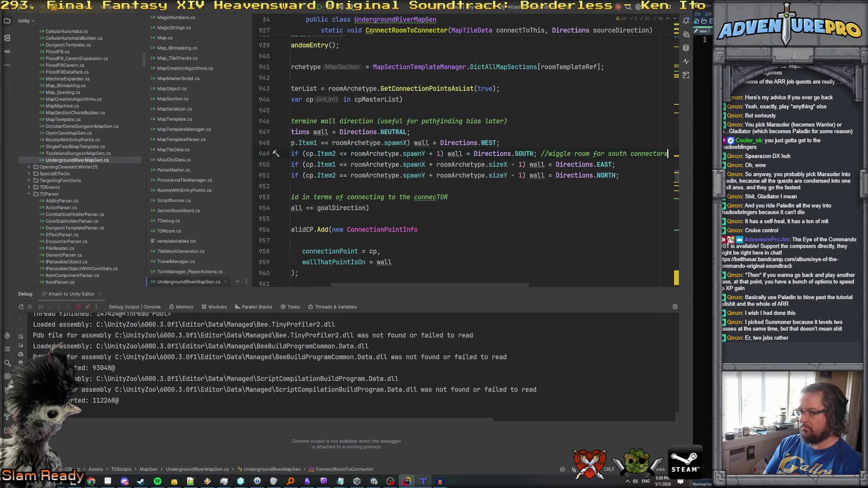
type(", because of undergrundle.")
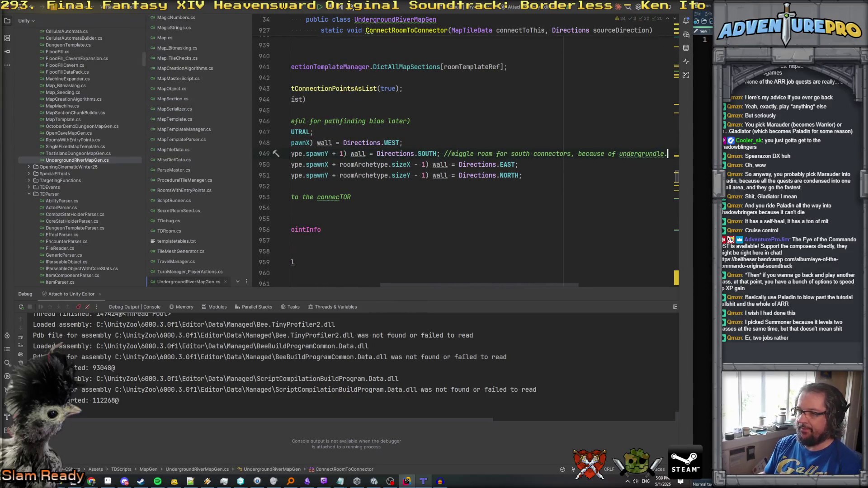
scroll(490, 175, "left", 5)
left_click(439, 175)
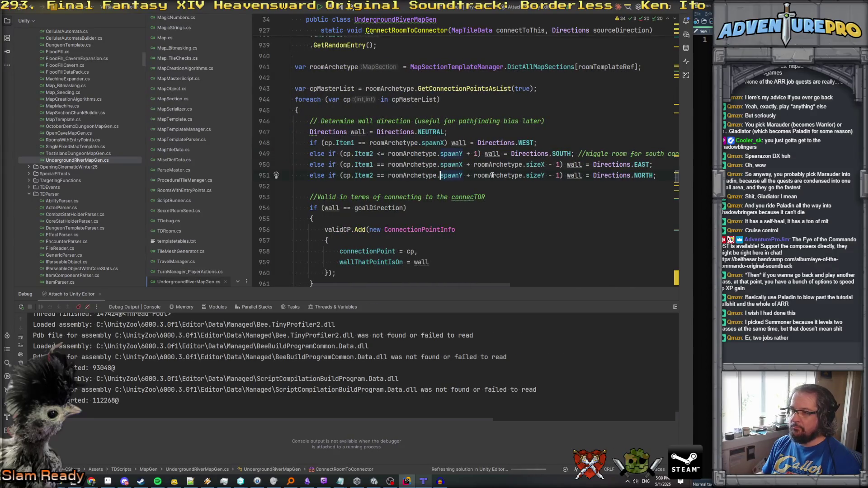
left_click(374, 175)
left_click(442, 176)
left_click(455, 165)
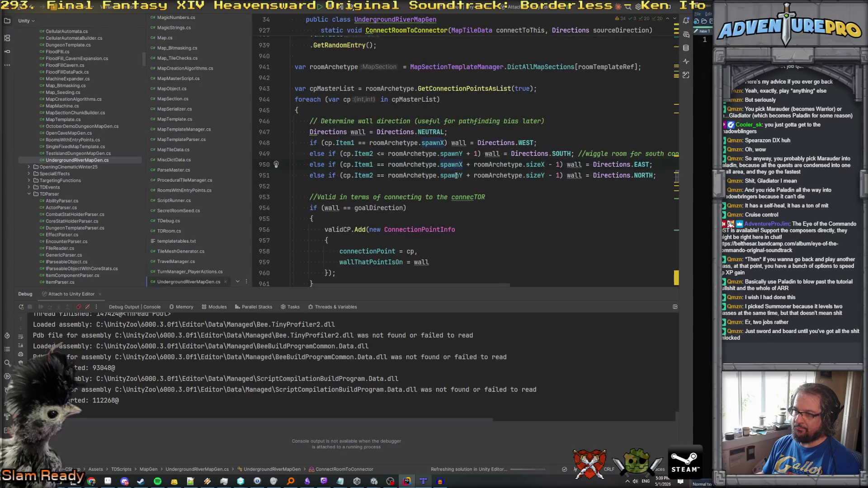
key("Up")
scroll(468, 181, "down", 2)
left_click(479, 195)
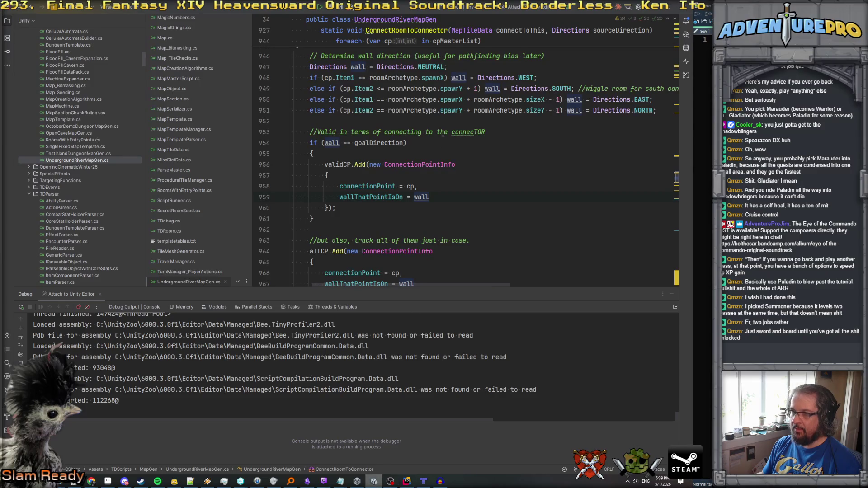
Look over the wall and wallThatPointIsOn code on lines 951–959.
scroll(442, 131, "up", 1)
scroll(447, 134, "up", 1)
left_click(566, 176)
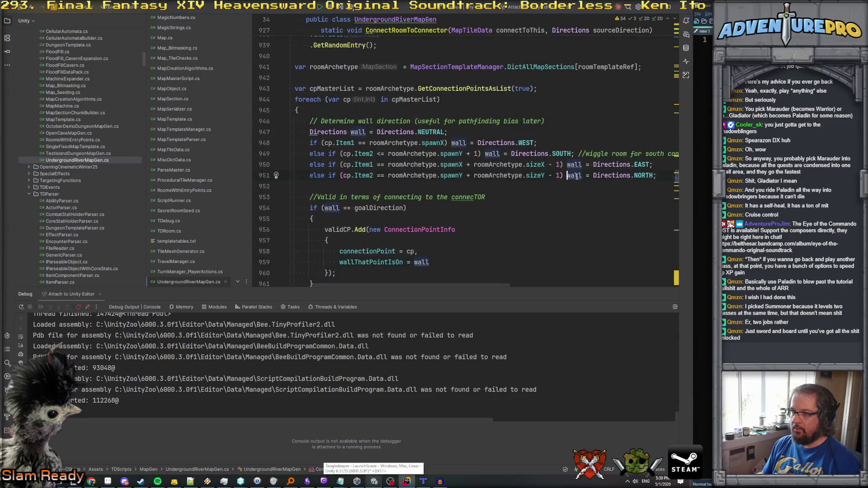
scroll(576, 176, "up", 2)
scroll(576, 177, "down", 2)
scroll(576, 177, "up", 4)
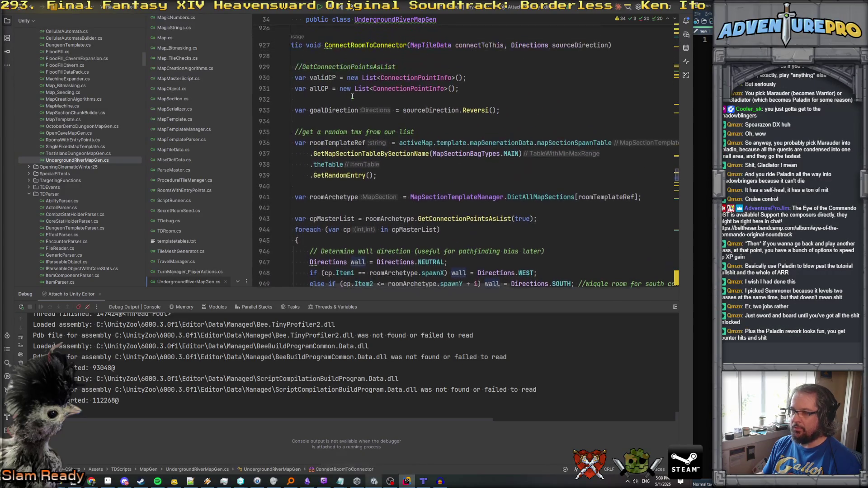
scroll(362, 116, "down", 5)
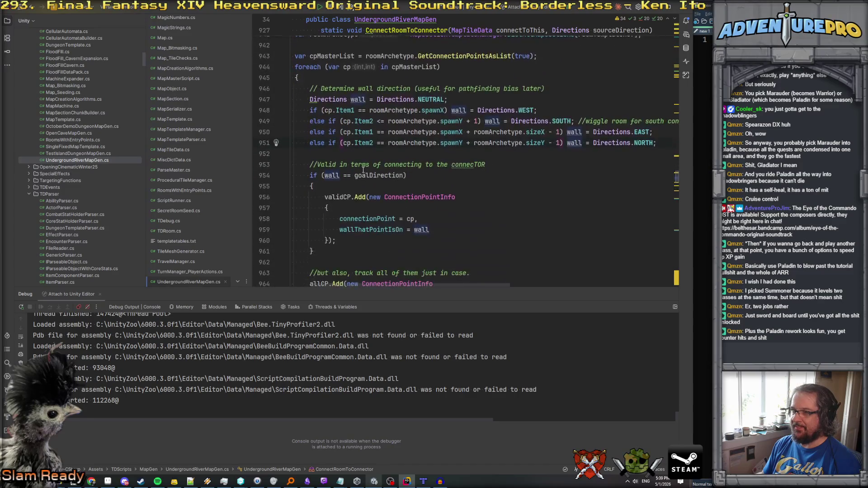
left_click(381, 230)
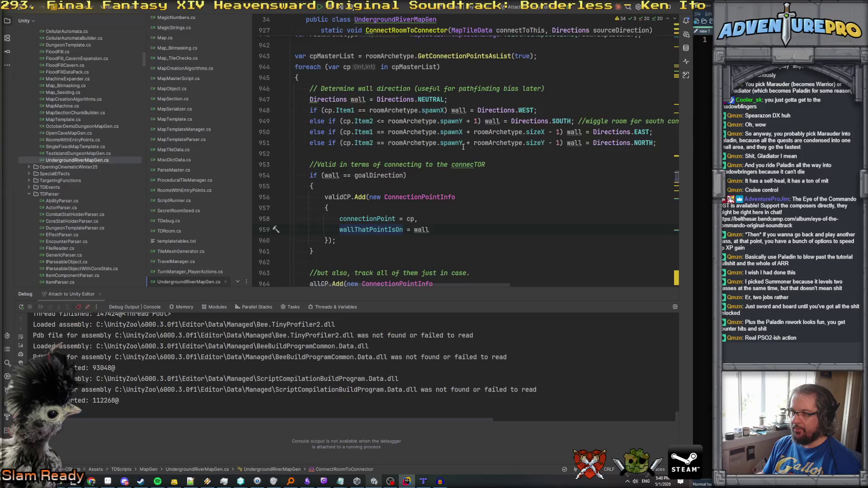
scroll(348, 189, "down", 5)
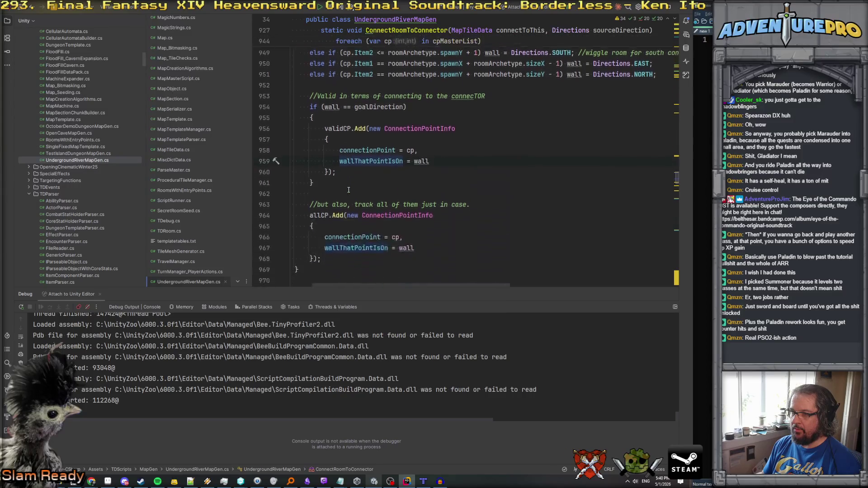
scroll(349, 190, "up", 5)
scroll(343, 197, "up", 2)
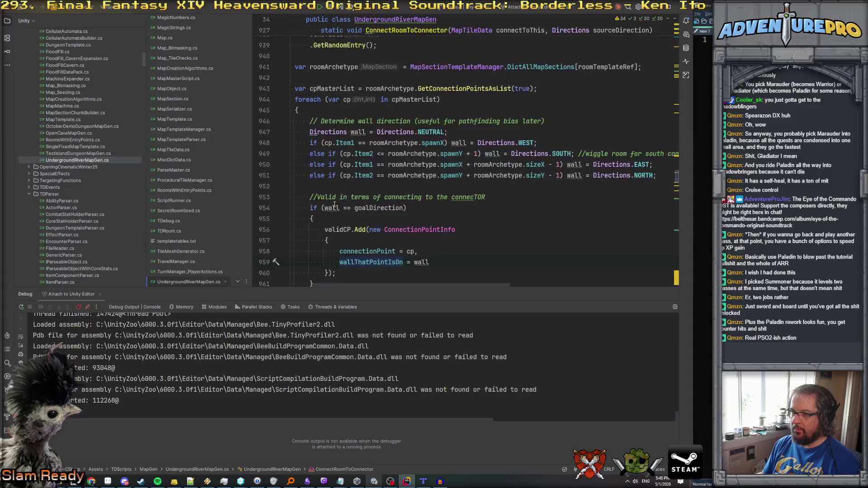
Put a breakpoint on the validCP.Add line 956 and attach the debugger to the Unity Editor.
left_click(313, 207)
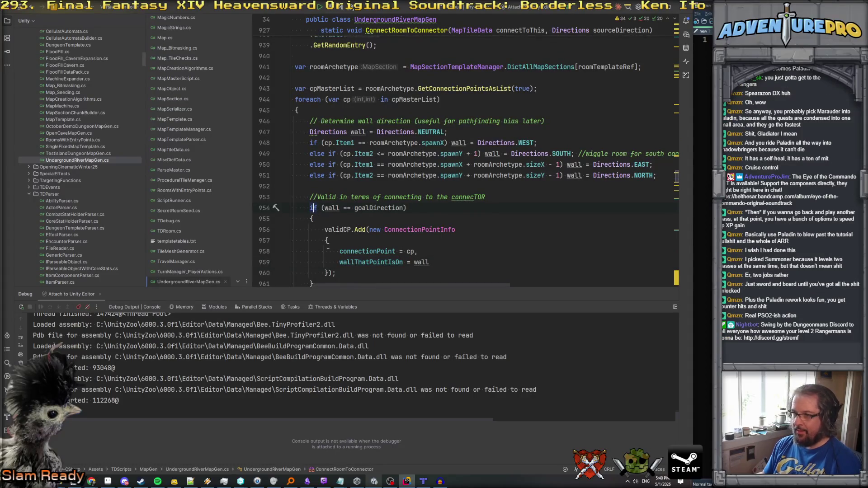
left_click(324, 229)
key("F9")
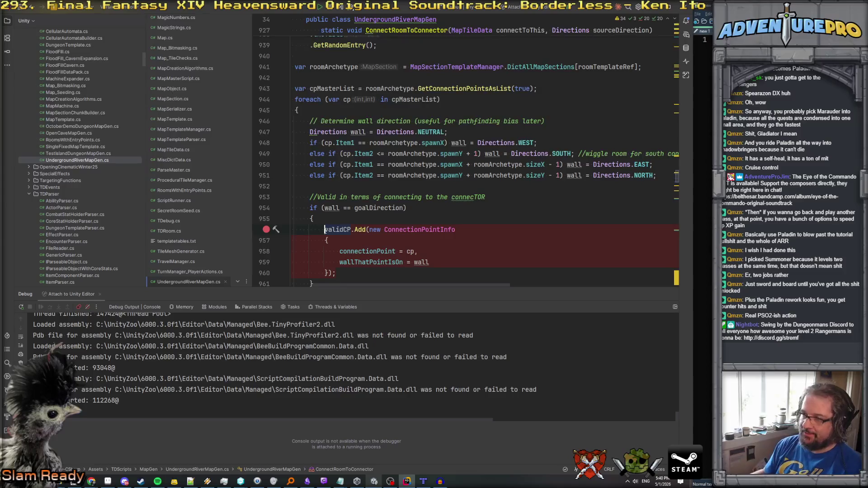
key("F5")
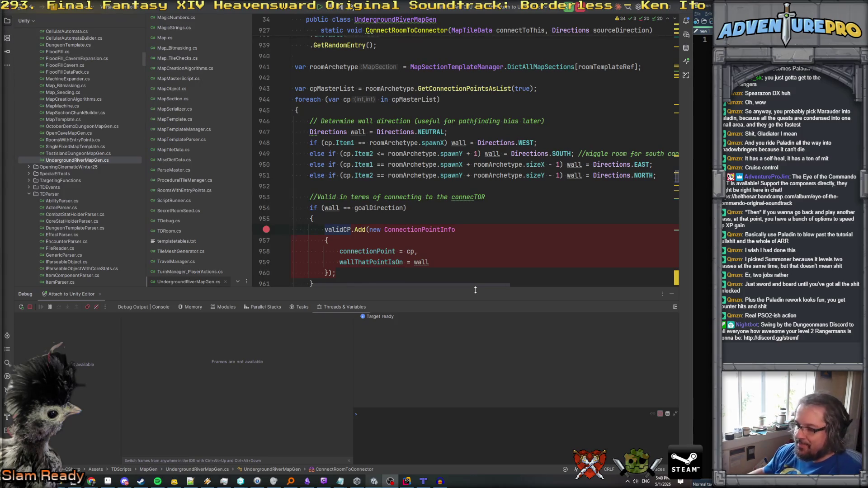
Switch to Unity and enter Play mode so level generation stops at the line 956 breakpoint.
left_click(374, 481)
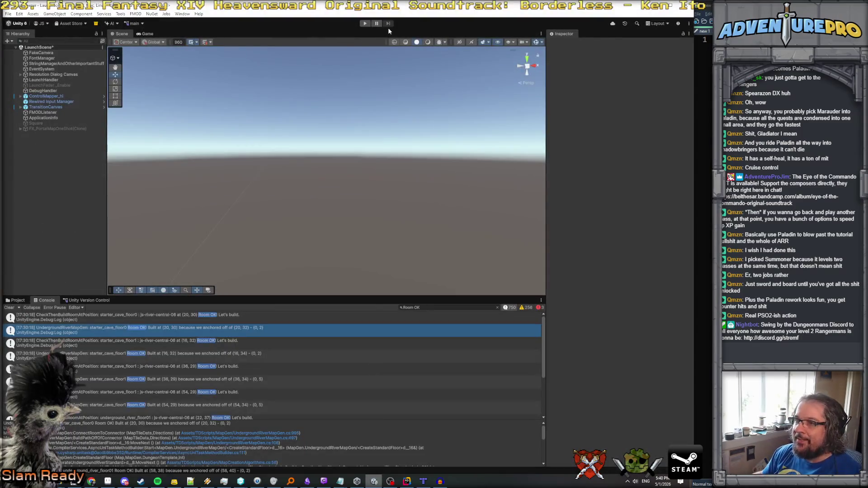
left_click(364, 23)
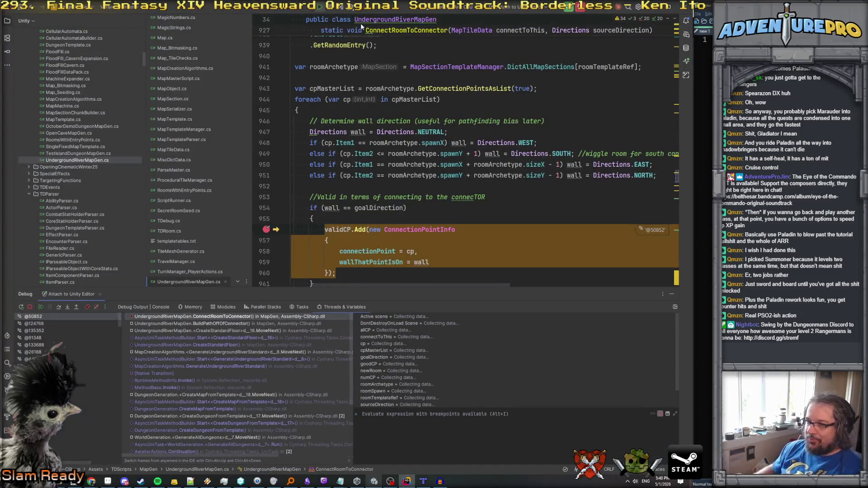
Check the paused debugger values: source SOUTH, goal NORTH, wall NORTH, point (2, 7).
scroll(475, 137, "up", 3)
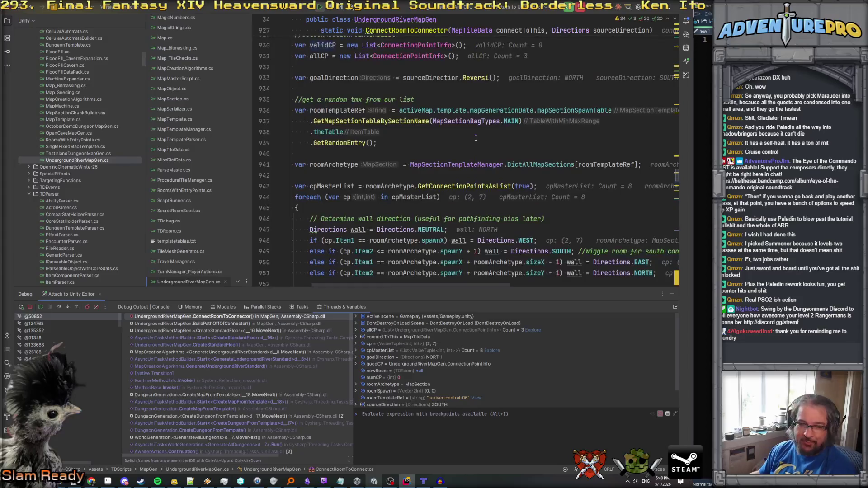
scroll(590, 116, "up", 3)
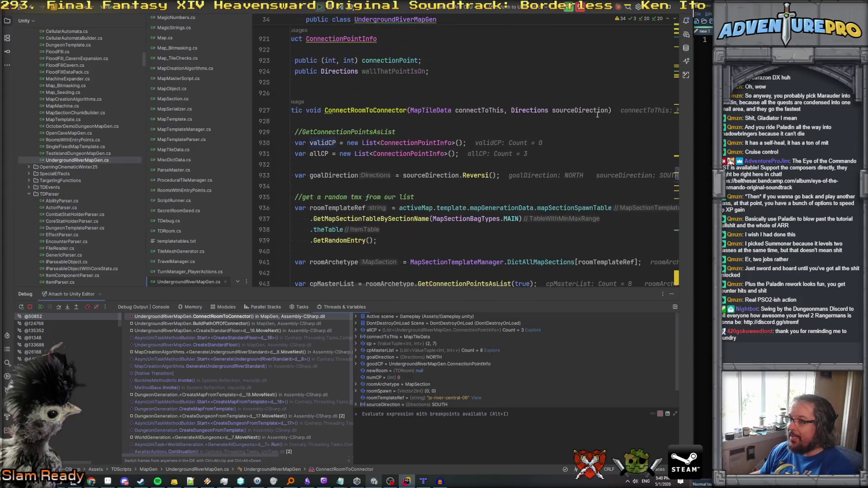
mouse_move(576, 109)
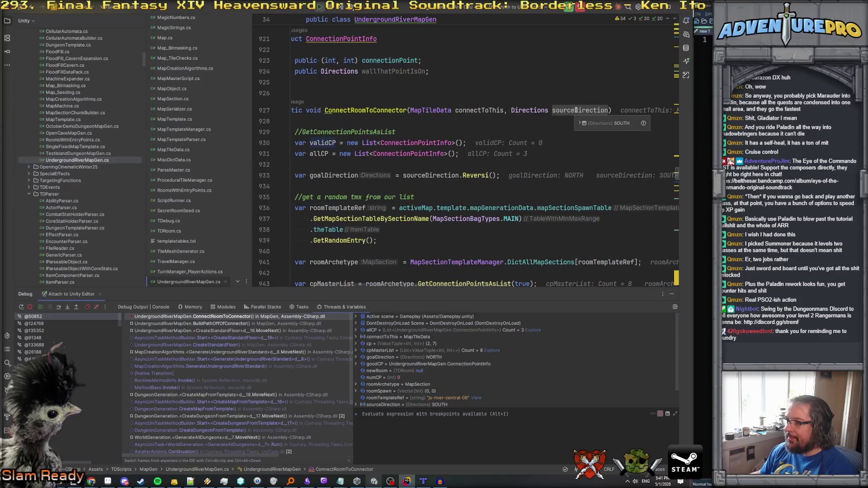
scroll(576, 110, "down", 9)
mouse_move(419, 165)
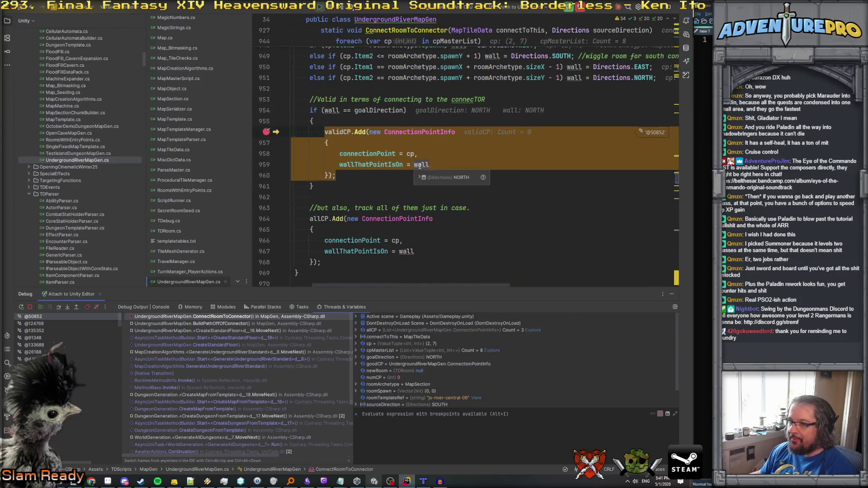
scroll(478, 155, "up", 2)
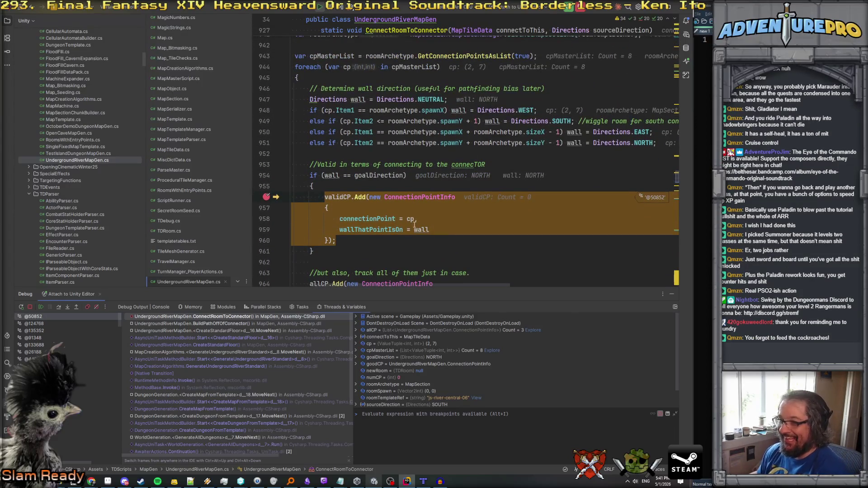
mouse_move(412, 217)
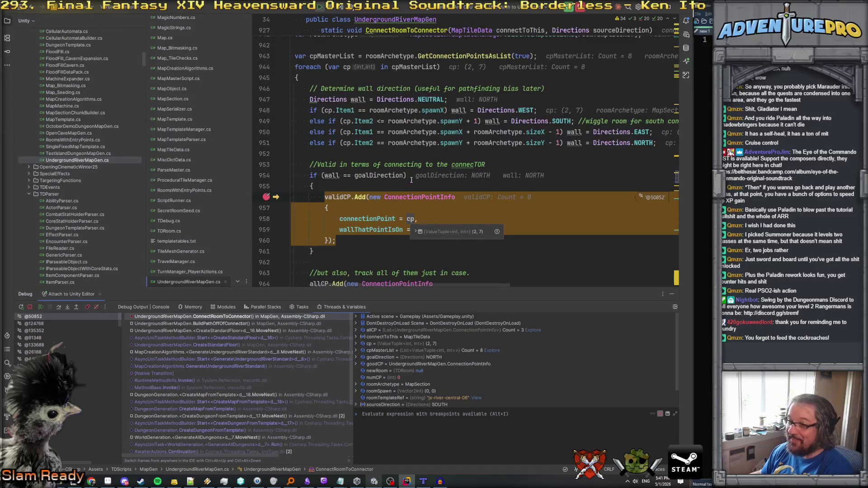
mouse_move(378, 174)
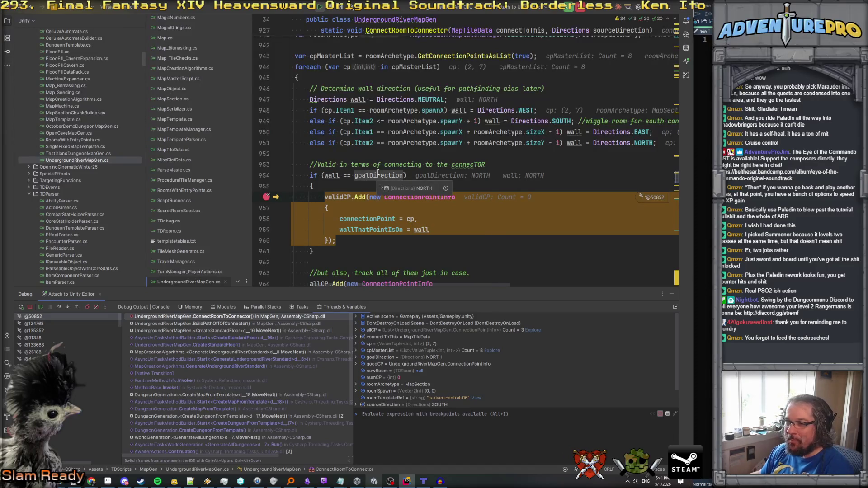
scroll(396, 214, "down", 3)
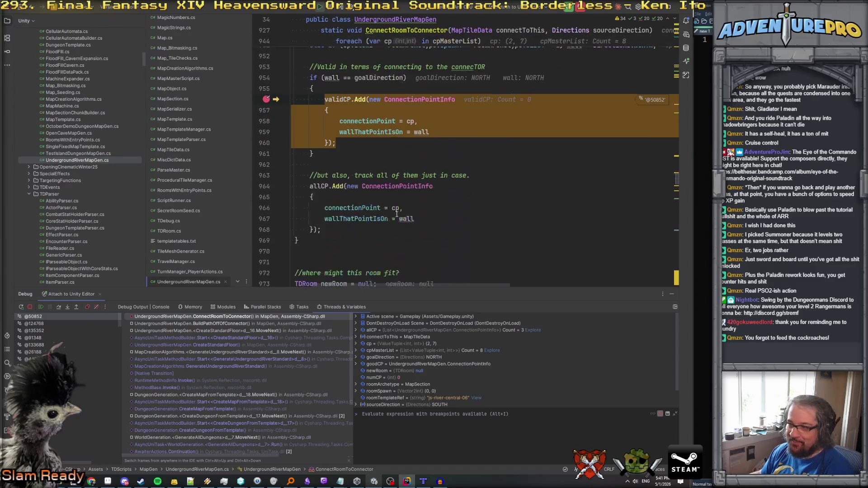
scroll(461, 227, "up", 2)
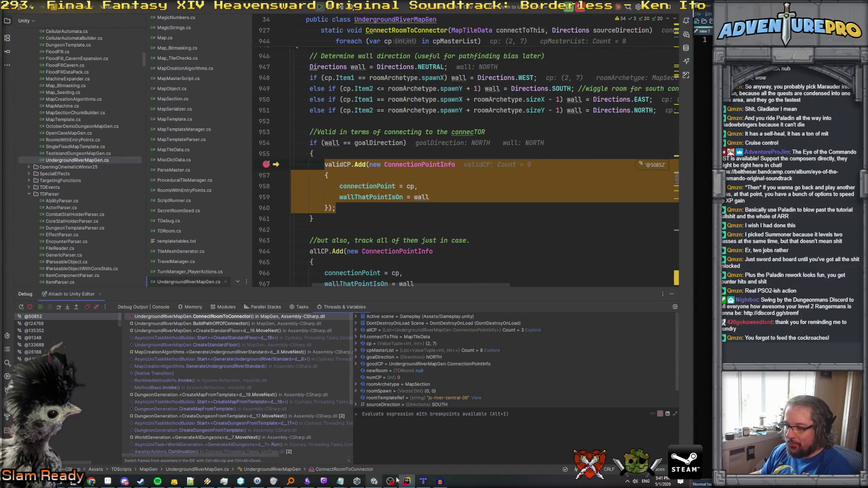
mouse_move(410, 187)
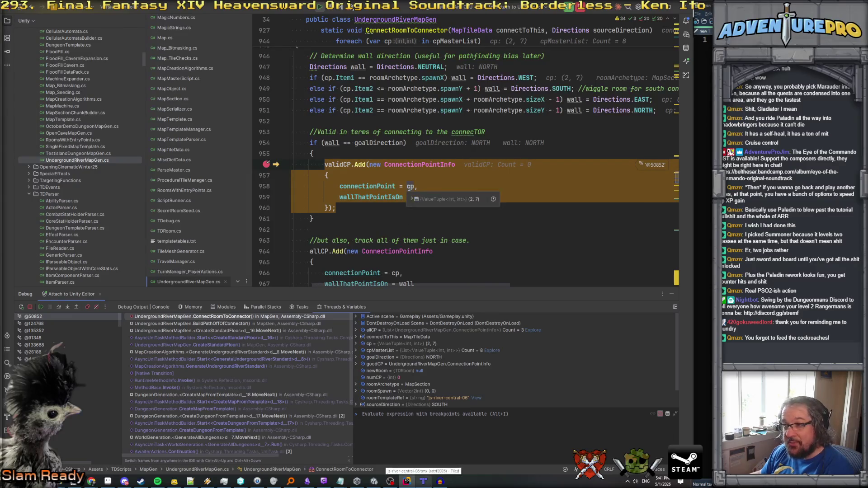
Remove the line 956 breakpoint and resume execution.
scroll(378, 117, "up", 2)
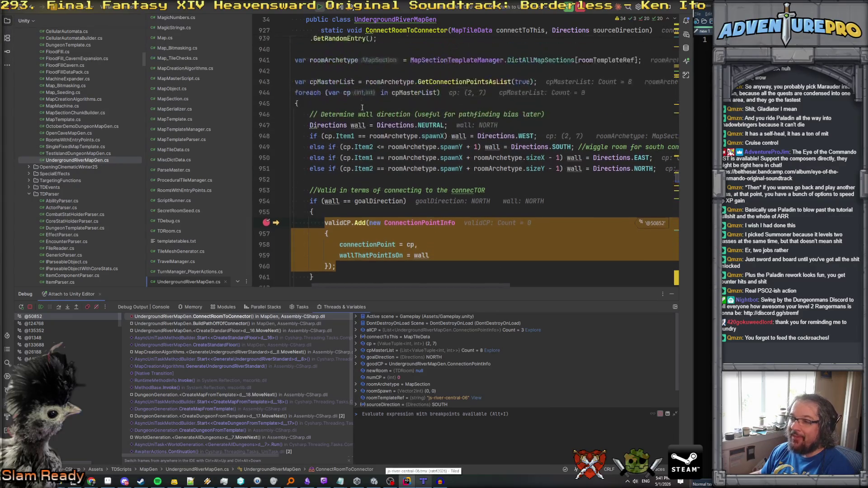
scroll(368, 104, "up", 1)
scroll(438, 99, "down", 1)
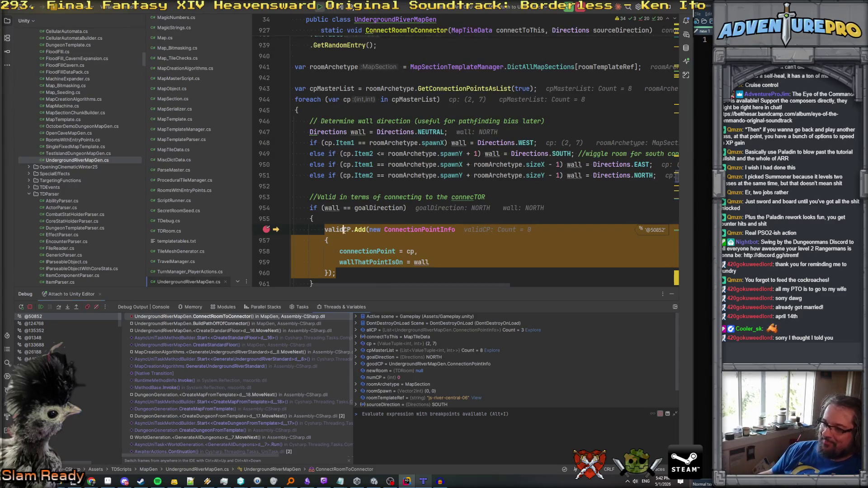
mouse_move(343, 230)
key("F5")
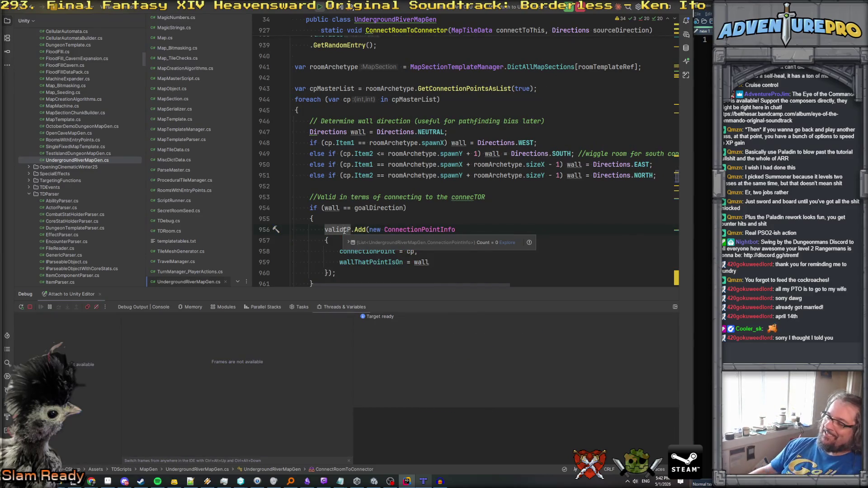
Back in the running game, walk the stone river paths north through the larger room and back.
key("alt+Tab")
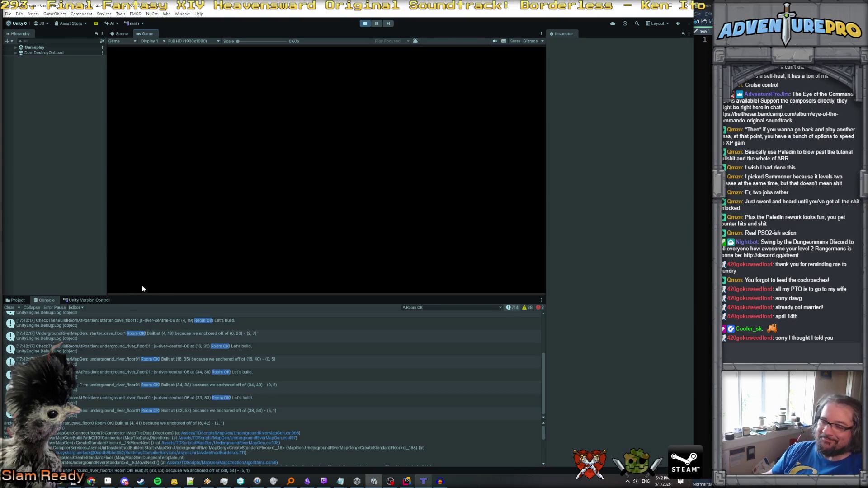
key("s")
key("d")
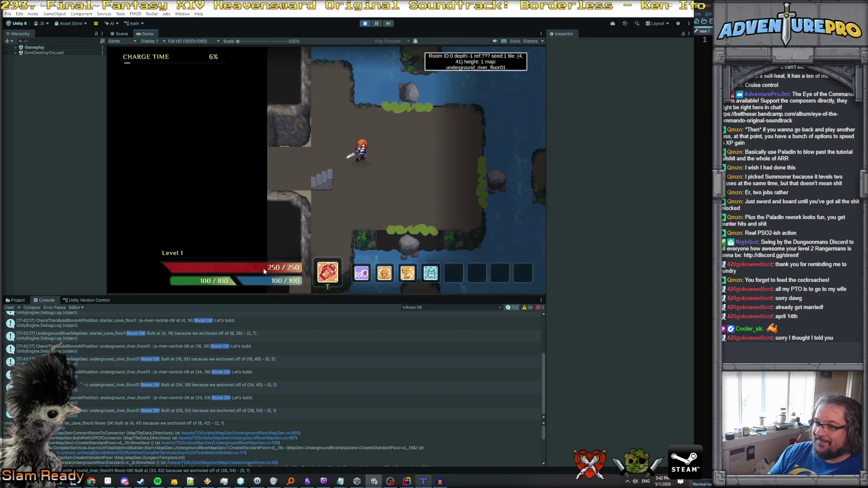
key("s")
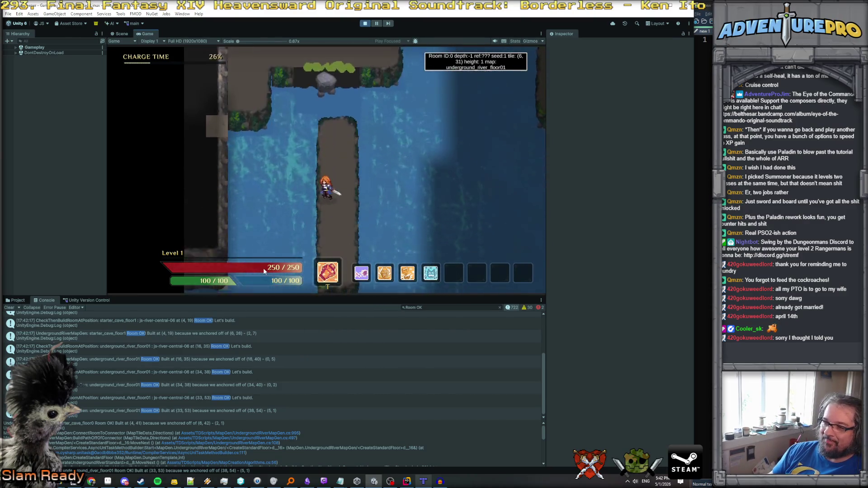
key("w")
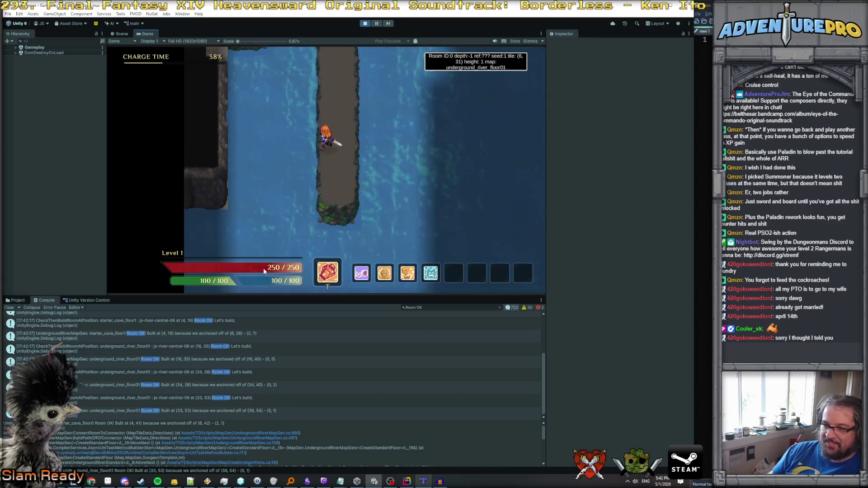
key("w")
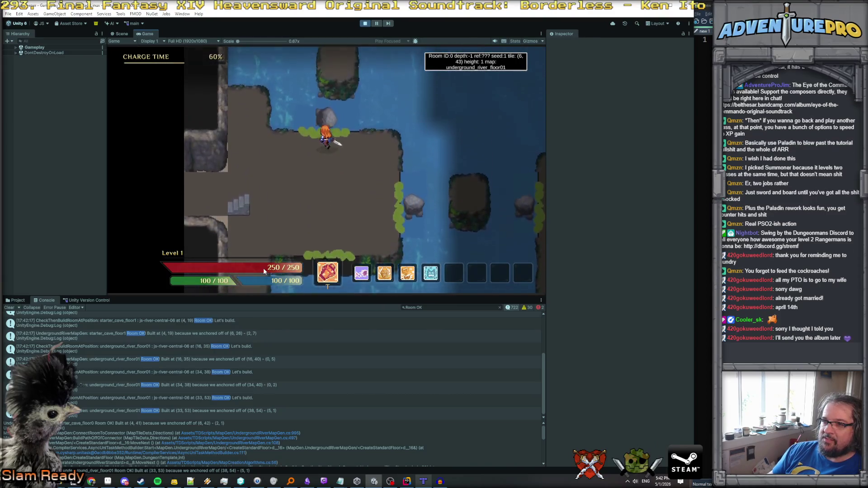
key("w")
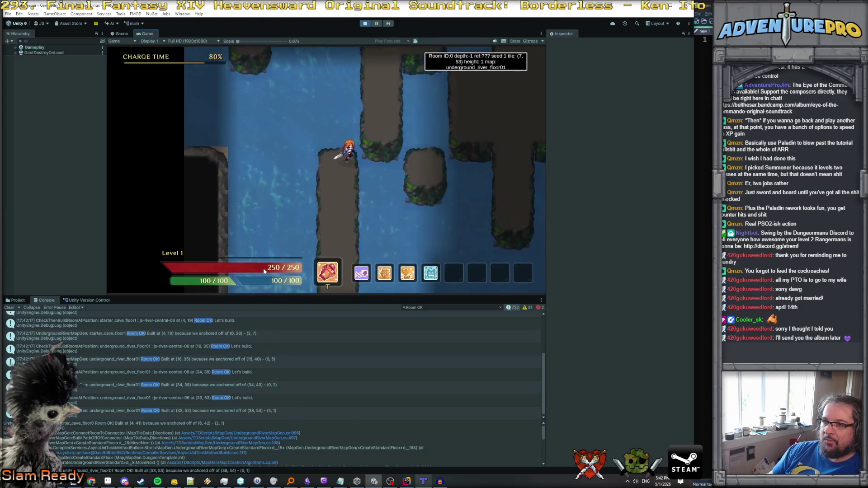
key("s")
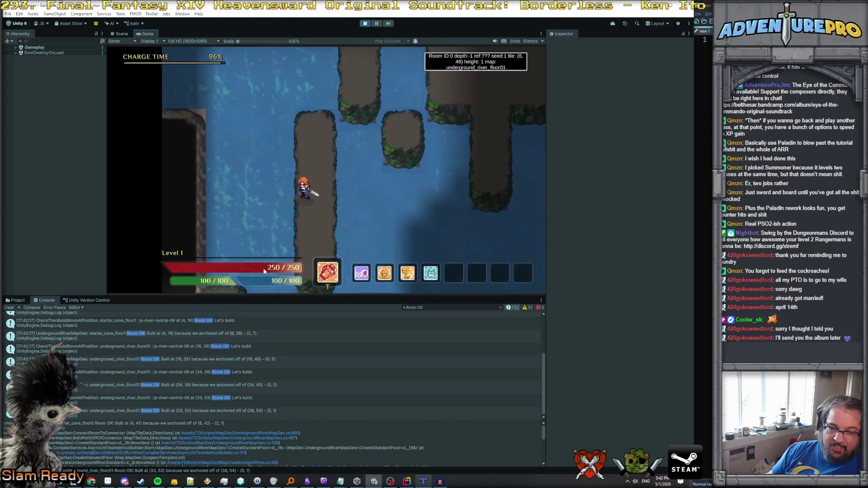
key("s")
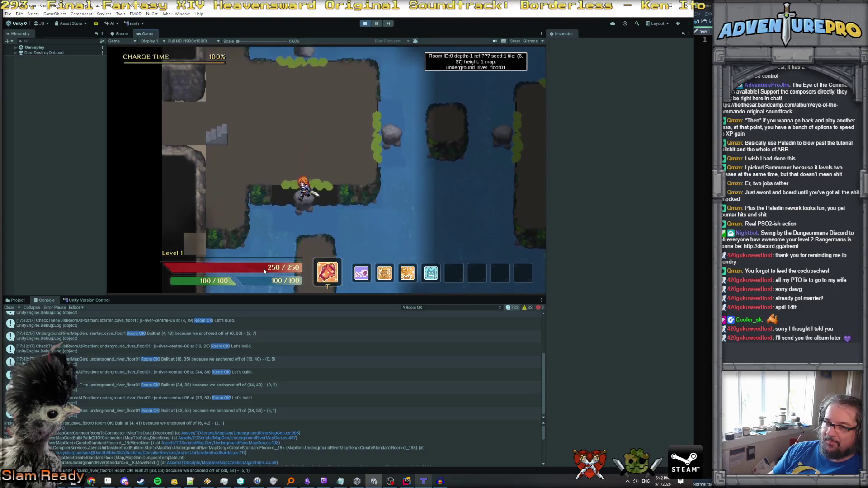
key("d")
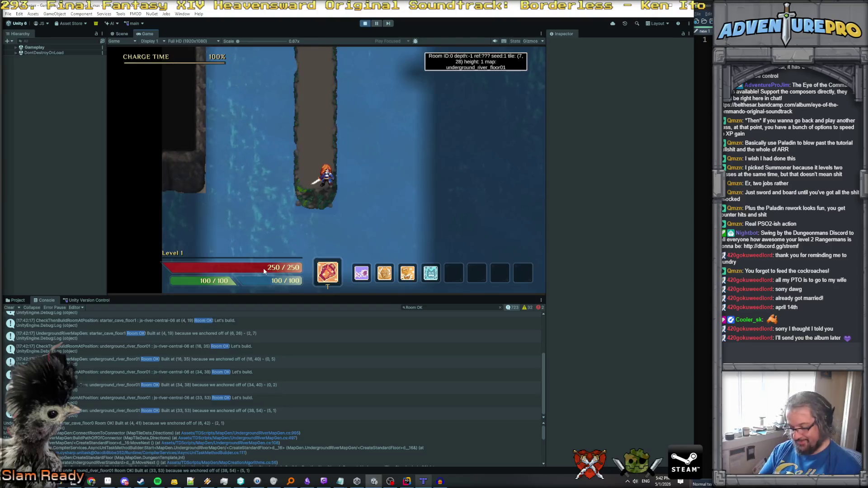
Open the debug console, toggle the tile map overlay on and off, and nudge the character.
key("grave")
key("grave")
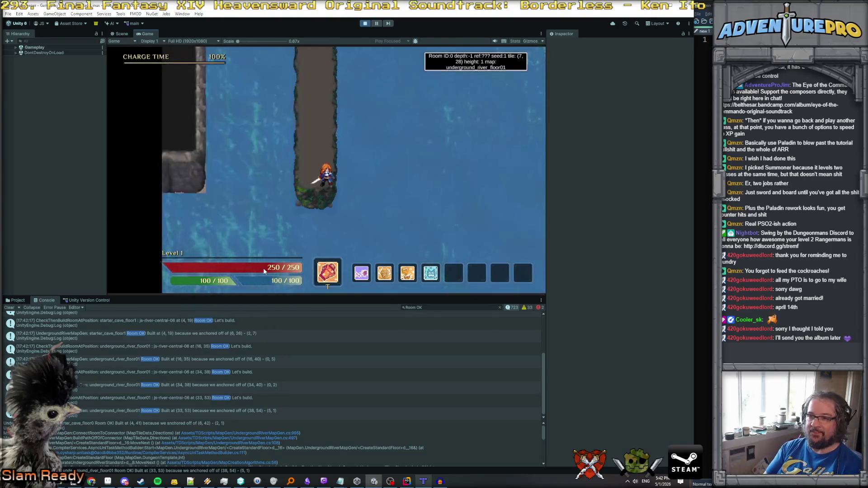
key("m")
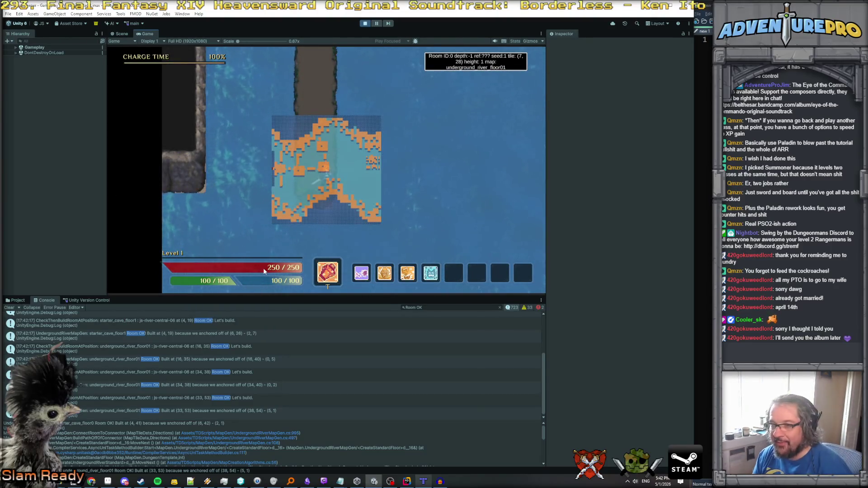
key("m")
key("d")
key("a")
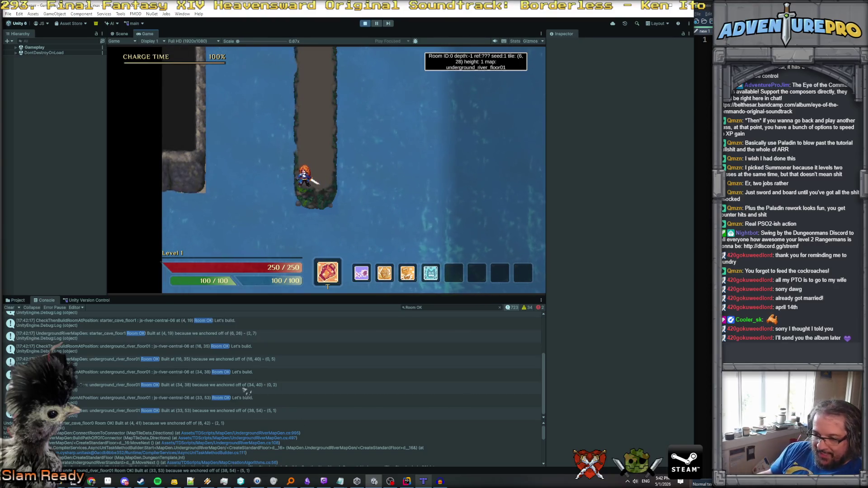
Read the console details for the rooms built and checked at (33, 53) and (4, 41).
scroll(202, 359, "up", 3)
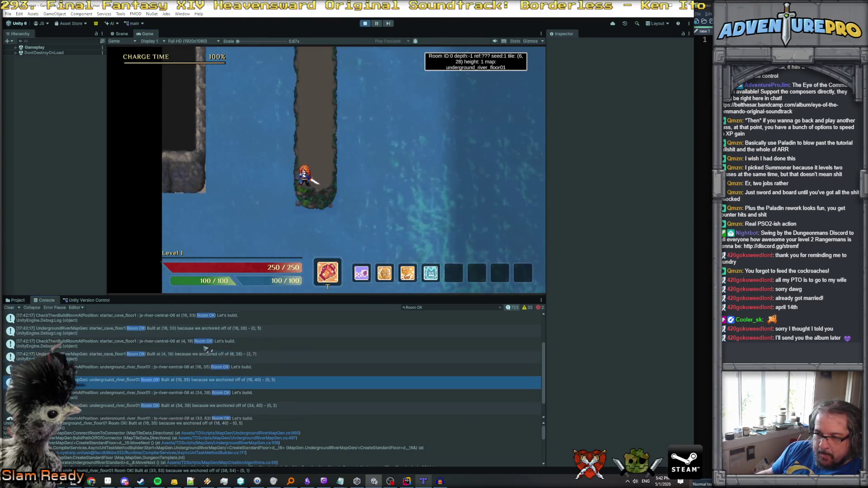
scroll(206, 349, "down", 3)
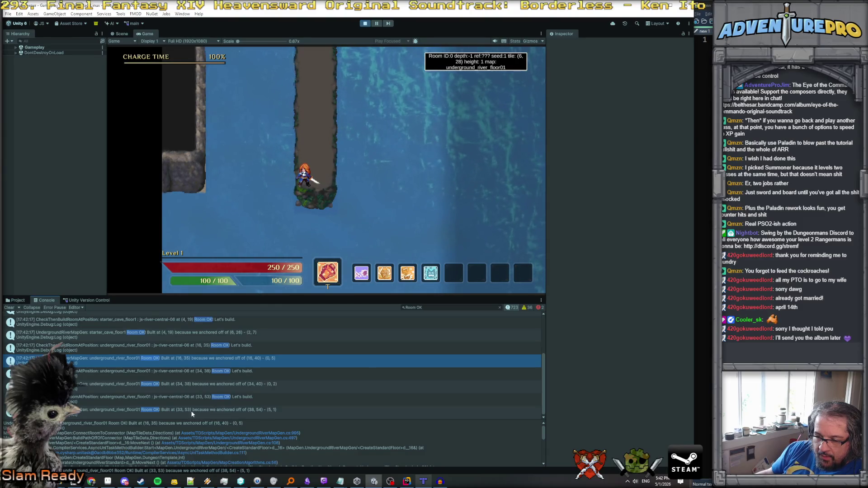
left_click(216, 410)
left_click(226, 424)
left_click(234, 425)
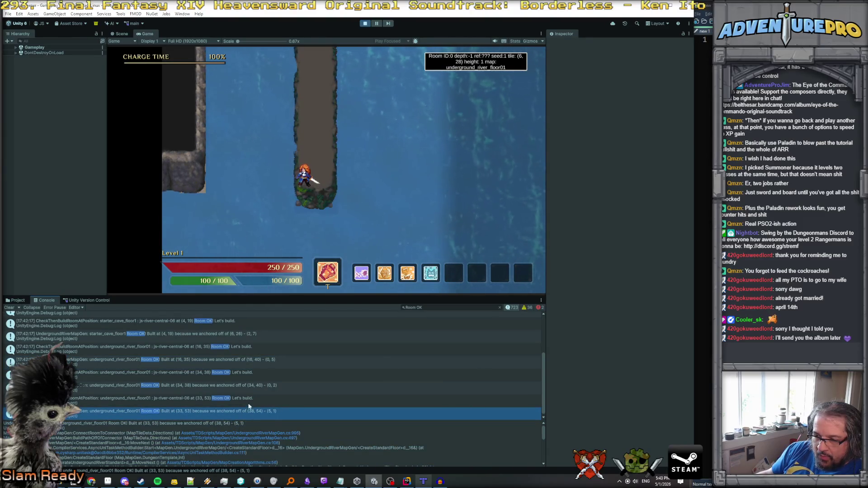
scroll(253, 389, "up", 5)
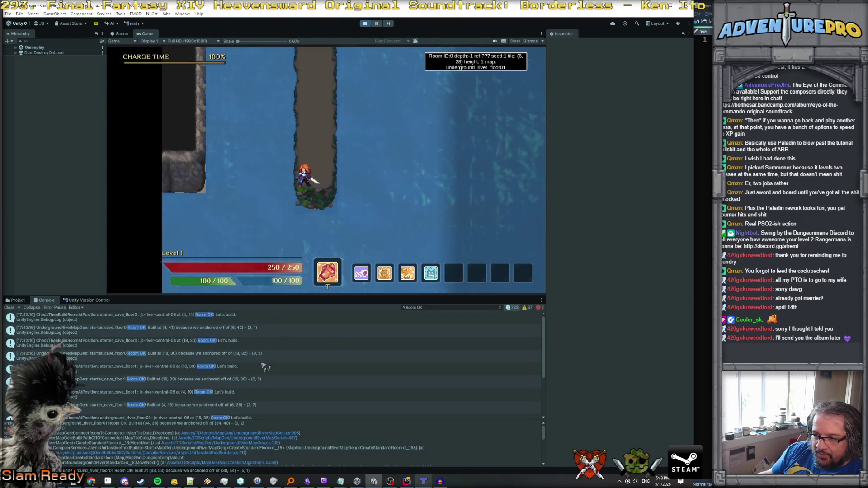
left_click(237, 330)
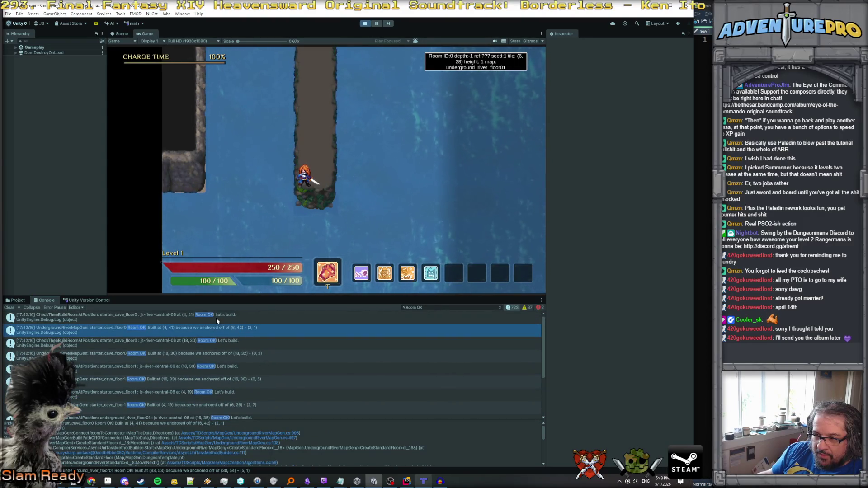
left_click(235, 343)
left_click(228, 330)
left_click(223, 319)
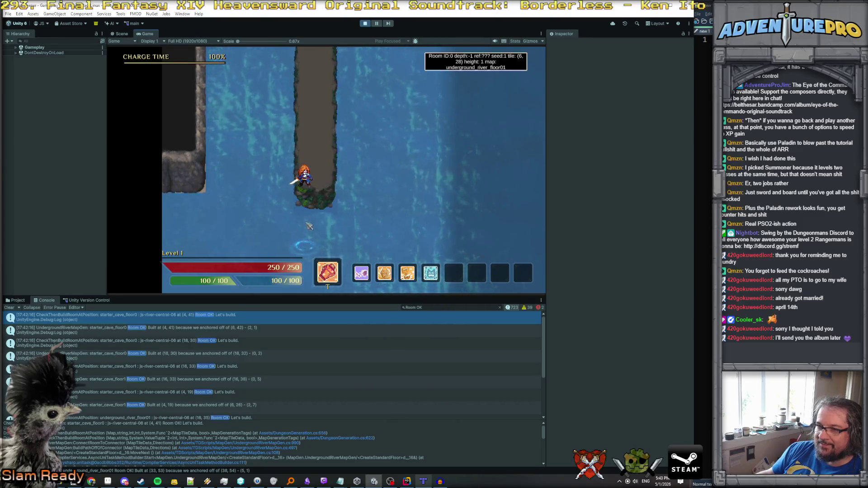
Clear the Room OK filter and search the console for '6, 28'.
left_click(499, 308)
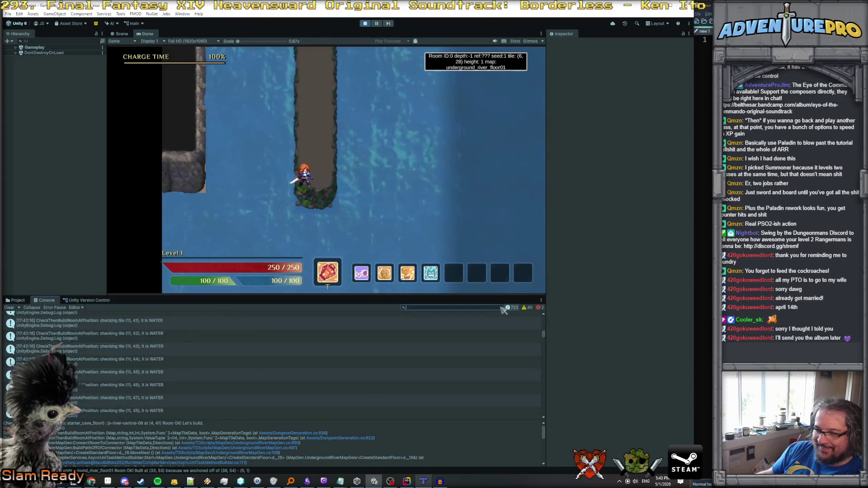
scroll(484, 343, "up", 5)
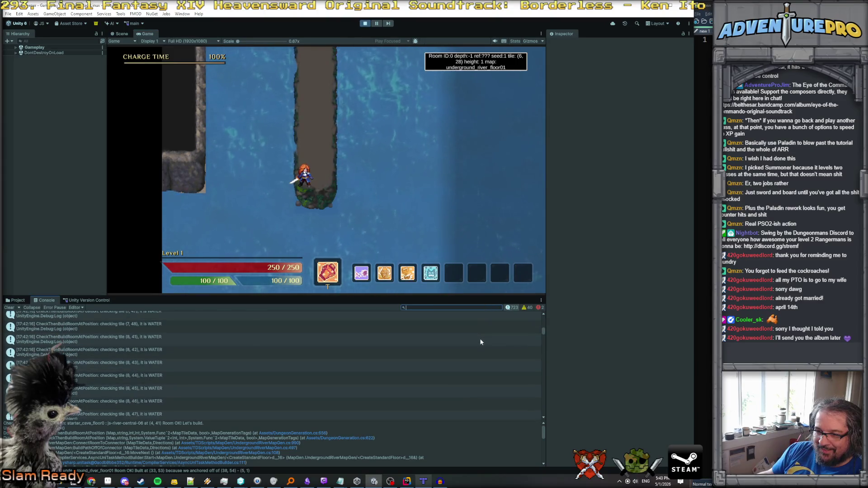
scroll(484, 343, "up", 5)
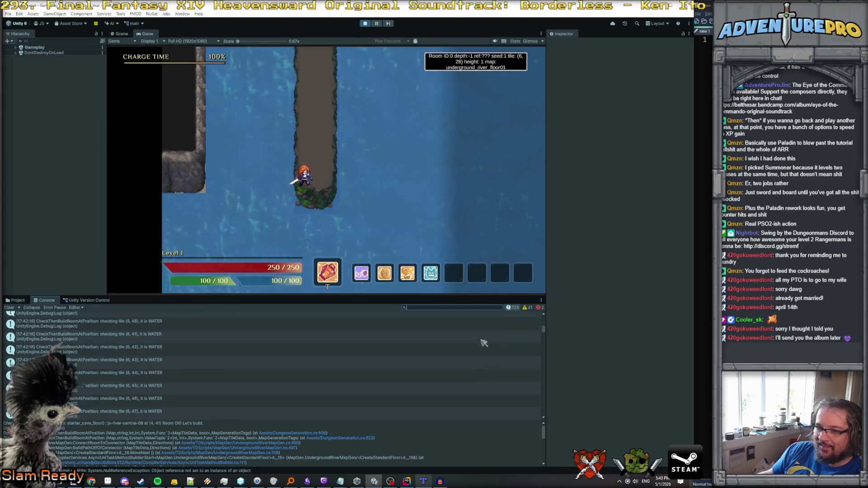
type("6, 28")
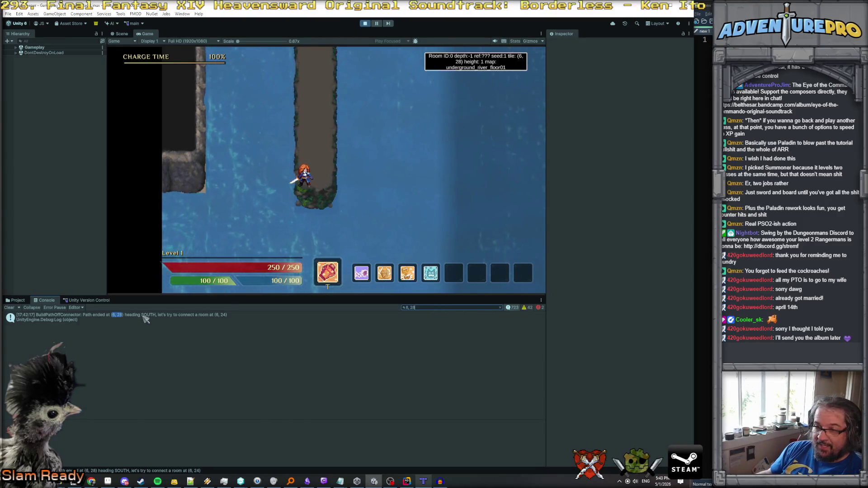
Read the (6, 28) path-ended entry's stack trace, then clear the search to see surrounding logs.
left_click(305, 226)
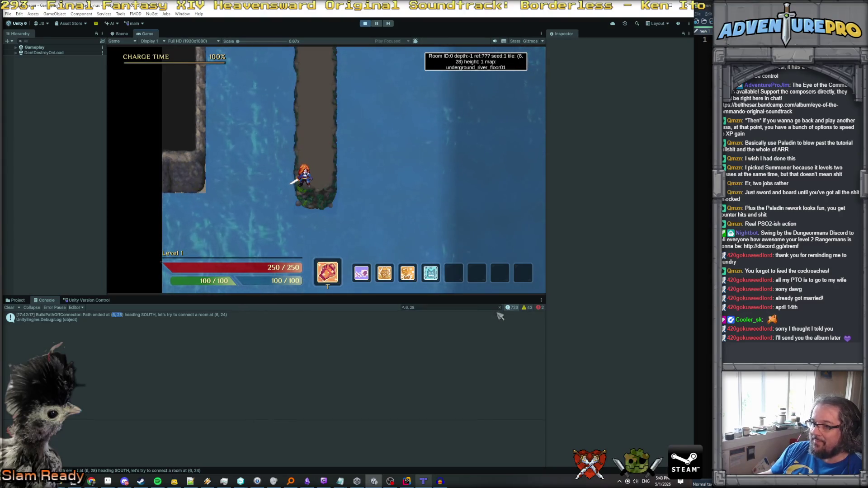
left_click(368, 318)
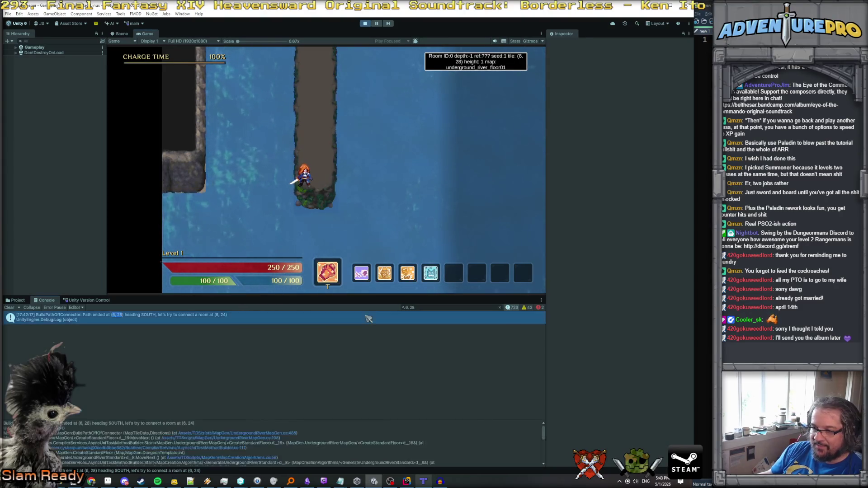
left_click(500, 307)
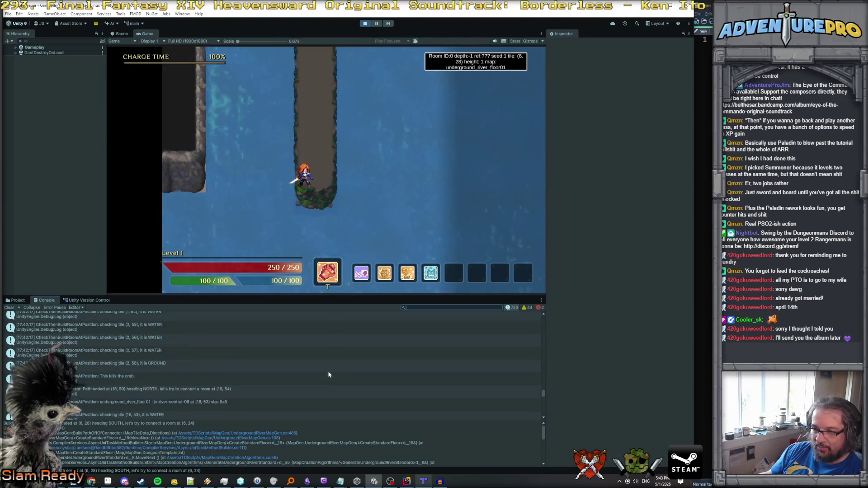
scroll(332, 375, "down", 3)
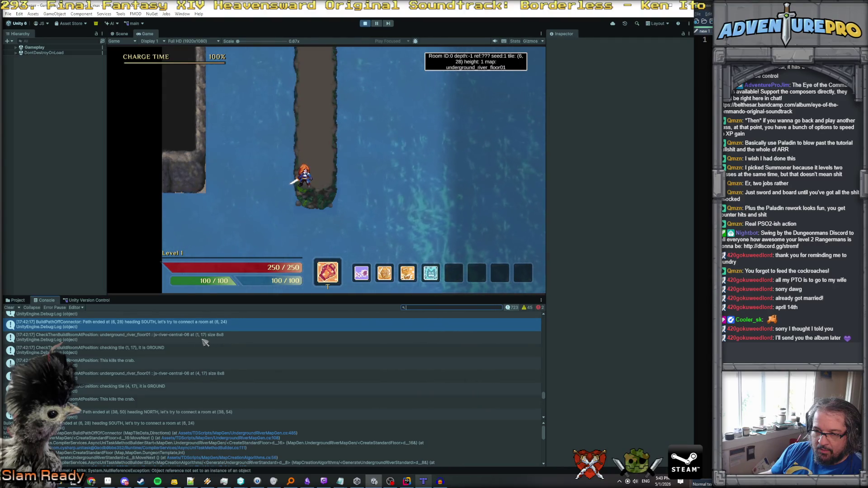
scroll(205, 342, "down", 2)
scroll(204, 340, "up", 2)
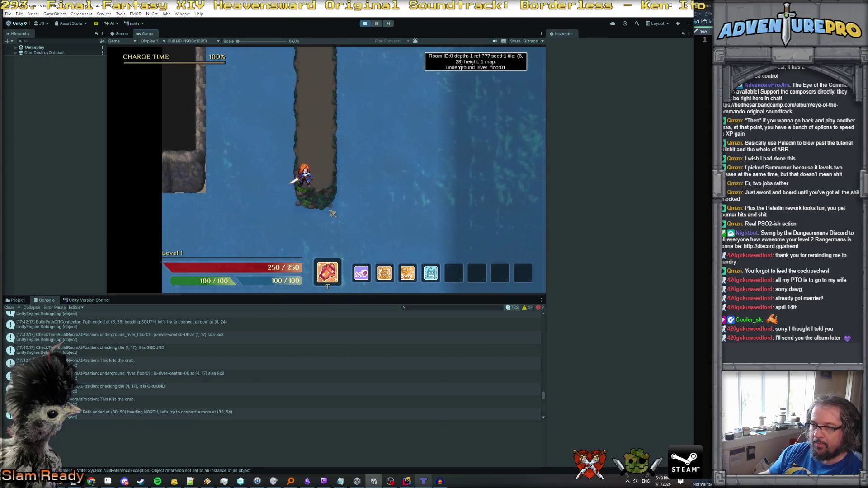
Enable noclip through the in-game debug console.
key("grave")
type("lip")
key("Return")
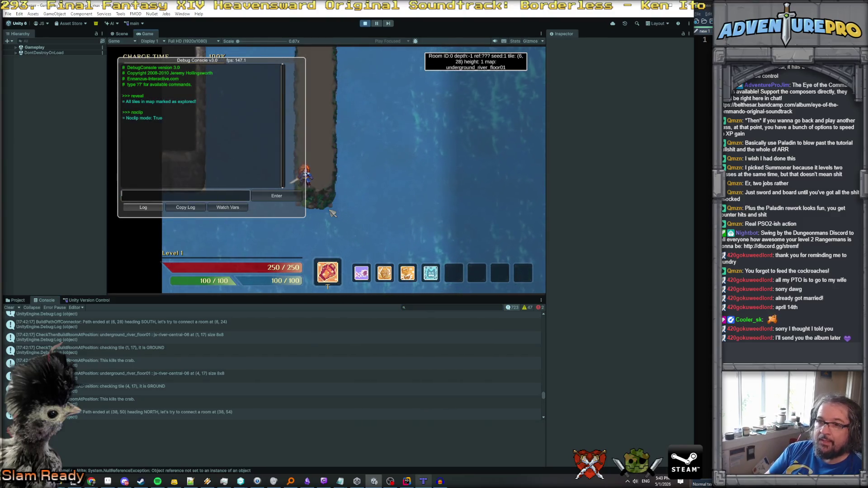
key("grave")
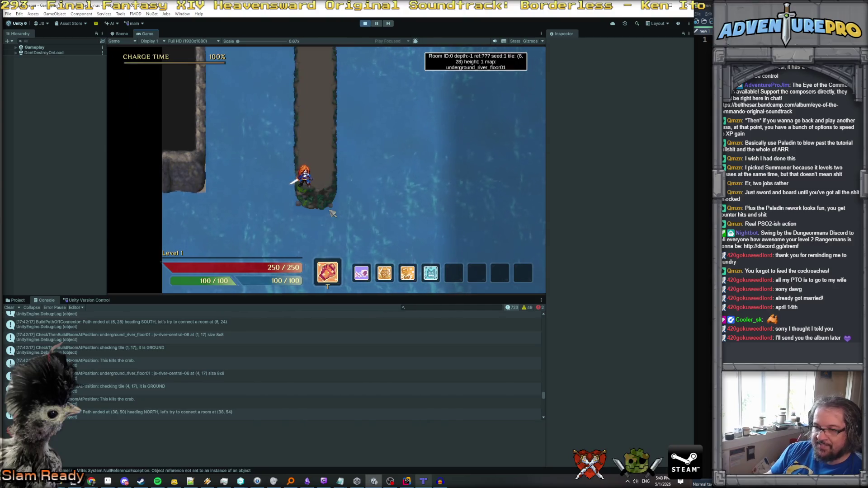
Travel down the underground river to inspect its shape, then stop the playtest.
key("s")
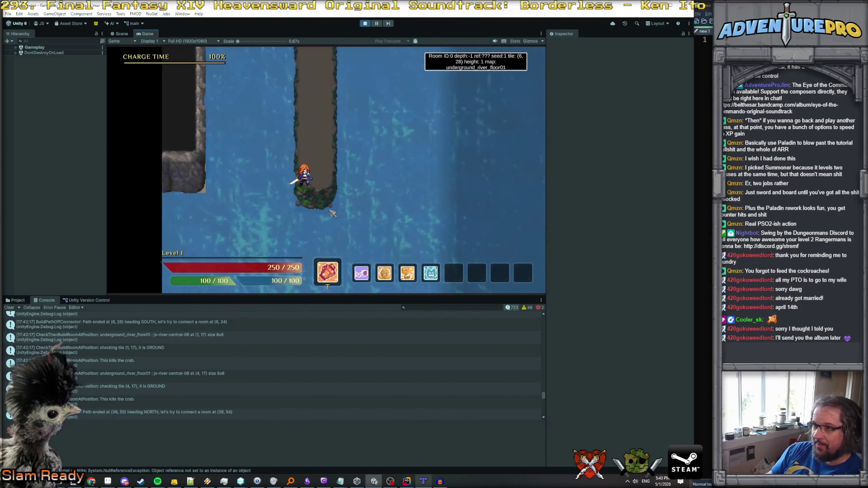
key("s")
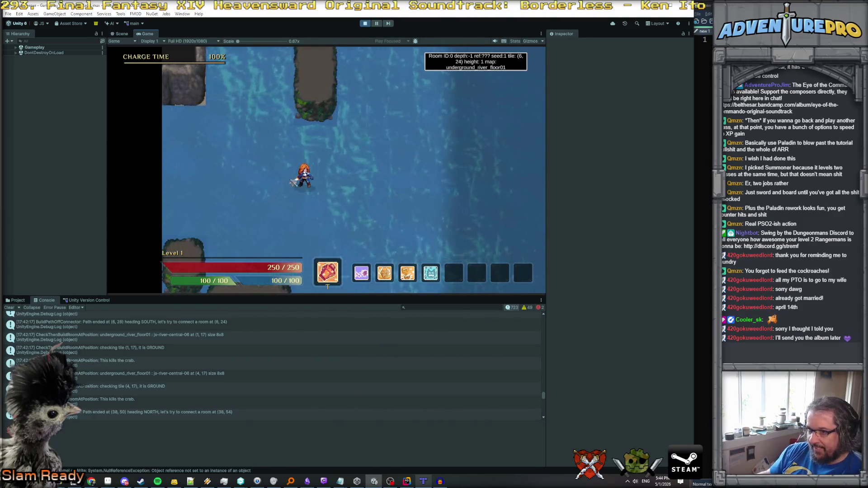
key("s")
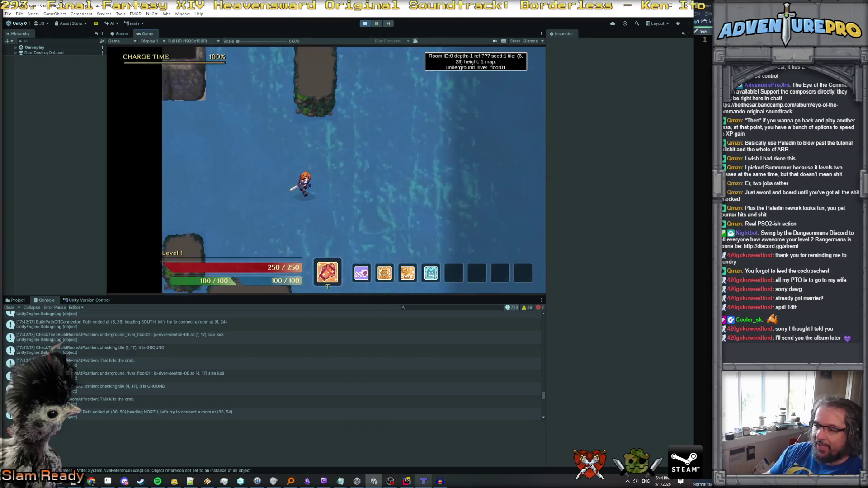
key("w")
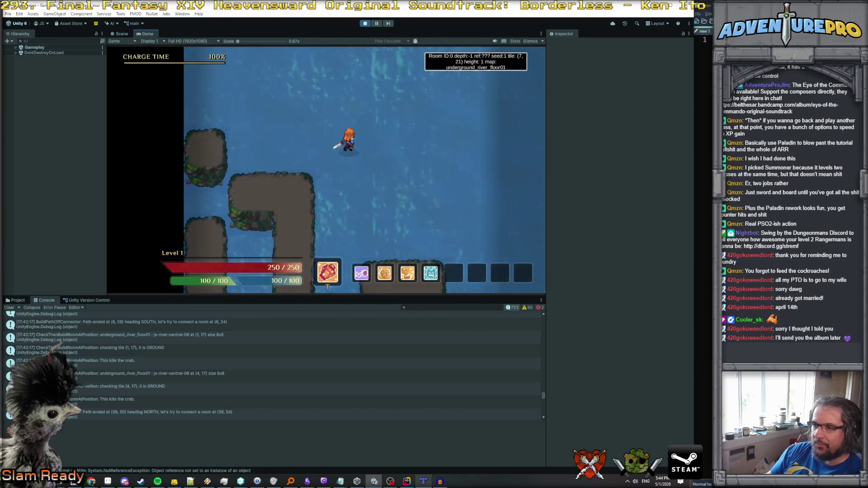
key("s")
key("a")
key("s")
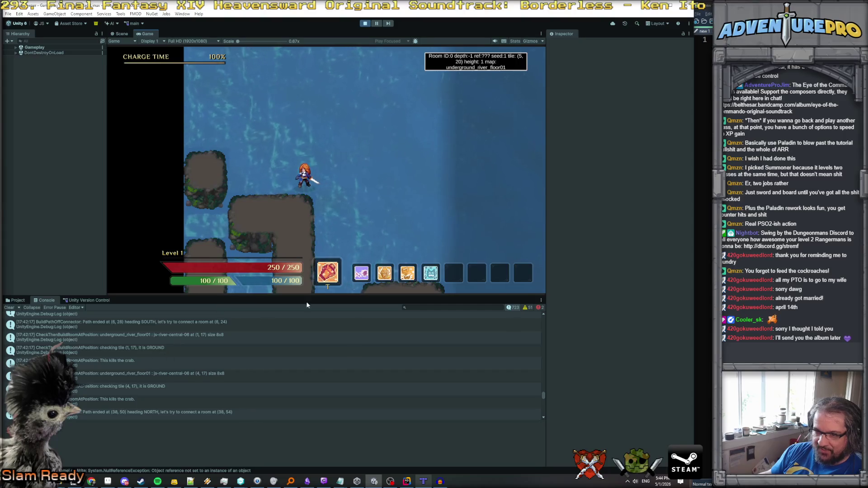
left_click(364, 23)
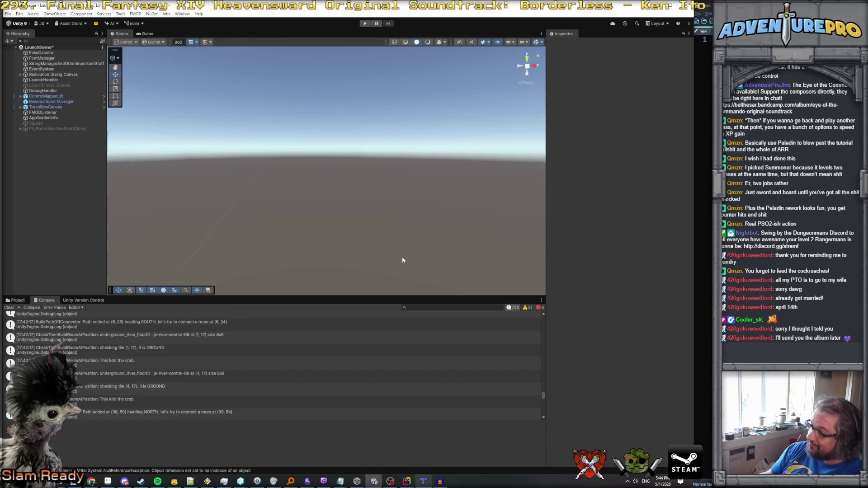
Back in Rider, go to the BuildRiverShape definition in UndergroundRiverMapGen.cs.
left_click(406, 482)
scroll(448, 200, "up", 15)
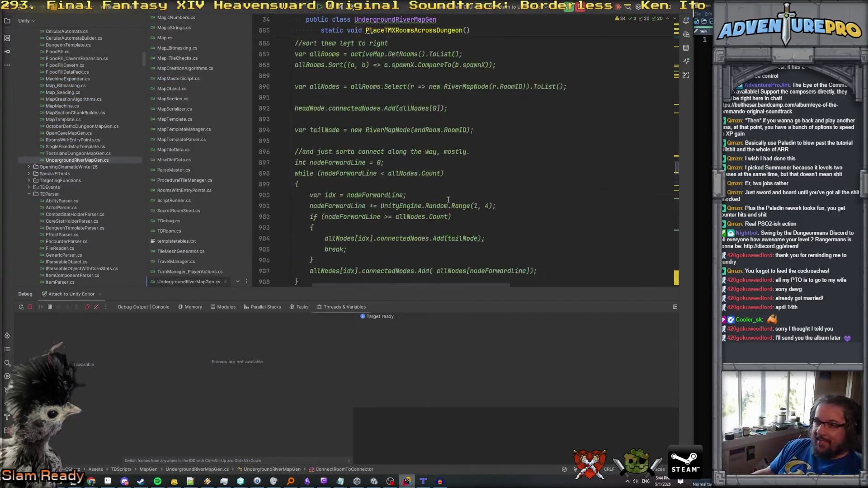
scroll(447, 200, "up", 17)
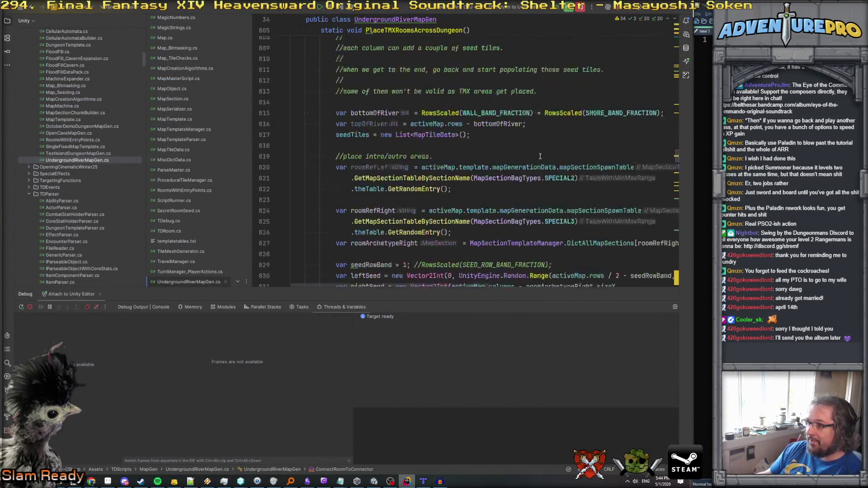
mouse_move(676, 158)
left_click_drag(680, 79, 681, 45)
scroll(452, 158, "up", 7)
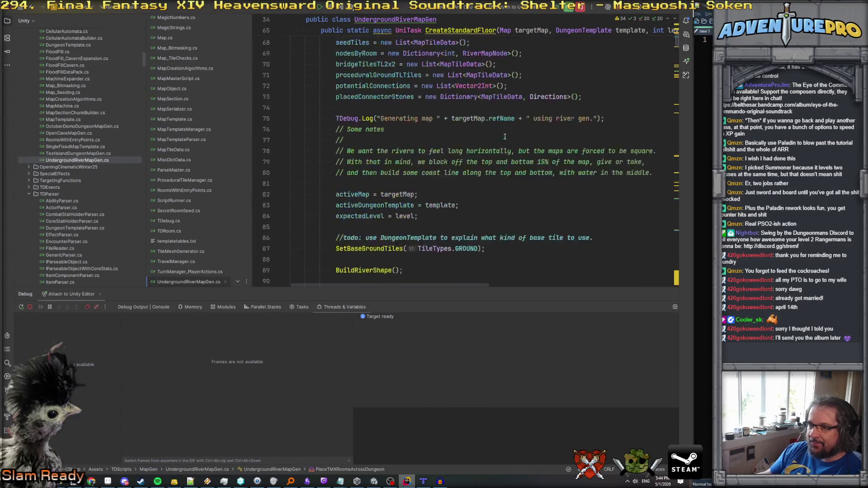
scroll(364, 178, "down", 5)
left_click(364, 177, "ctrl")
Jump from BuildRiverShape to the BENDY_RANGE_FRACTION declaration on line 59.
scroll(495, 156, "down", 3)
scroll(494, 156, "up", 3)
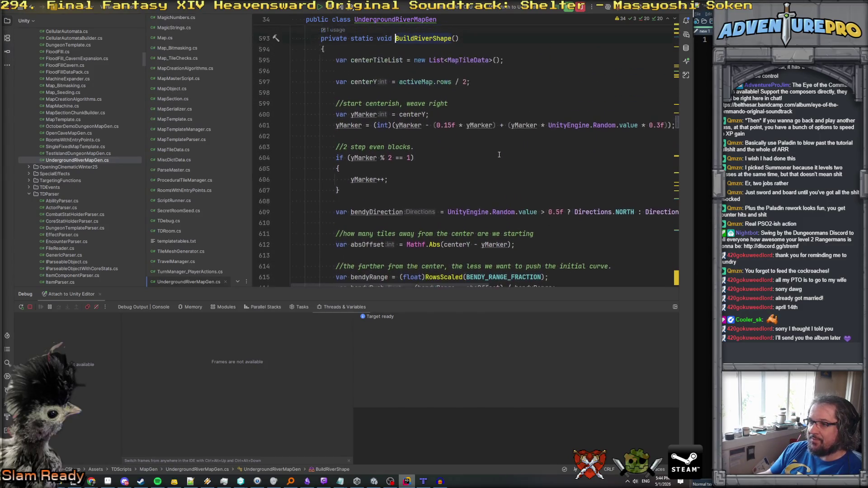
scroll(461, 167, "right", 2)
scroll(461, 167, "left", 2)
scroll(462, 168, "down", 5)
scroll(461, 167, "down", 2)
scroll(461, 168, "up", 6)
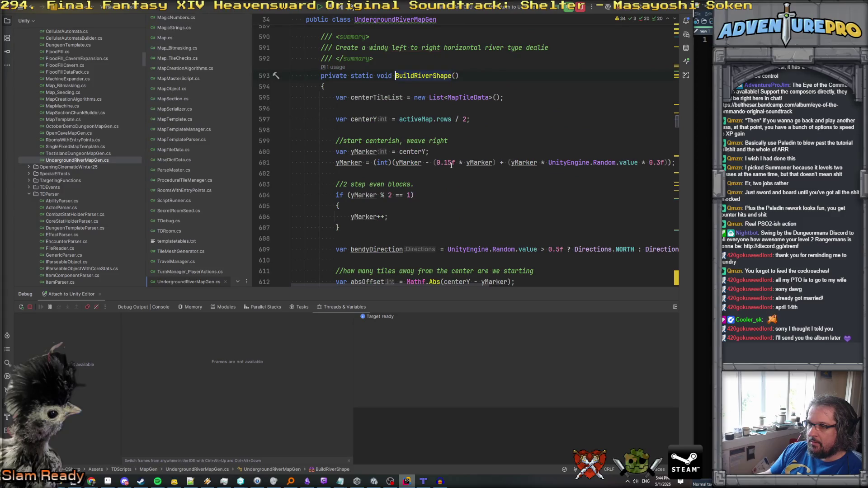
scroll(451, 165, "down", 6)
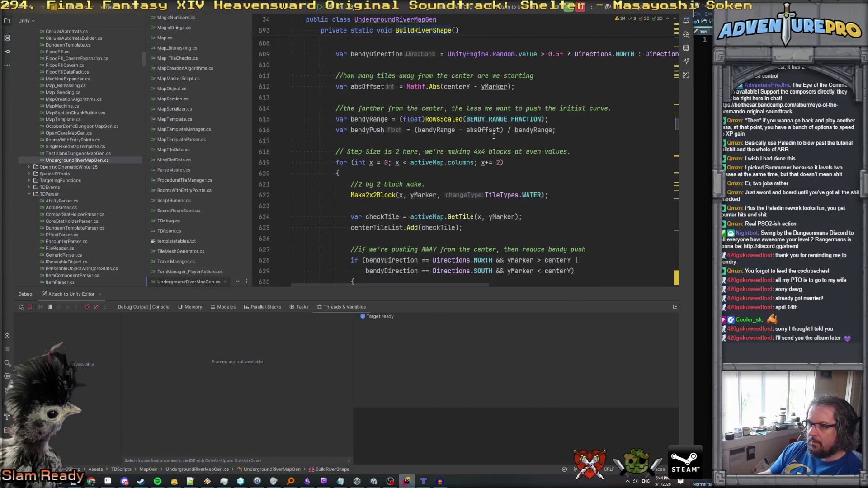
left_click(504, 119, "ctrl")
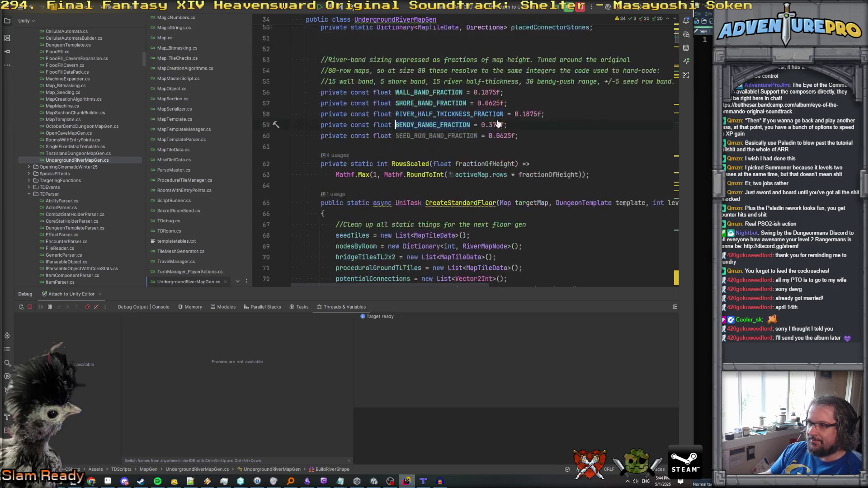
Change BENDY_RANGE_FRACTION from 0.375f to 0.475f and bring Unity back to the front.
left_click(494, 125)
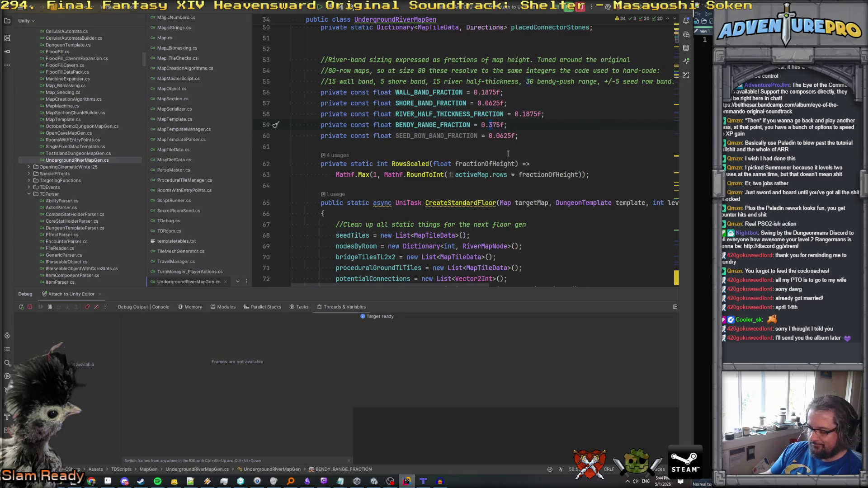
key("BackSpace")
type("4")
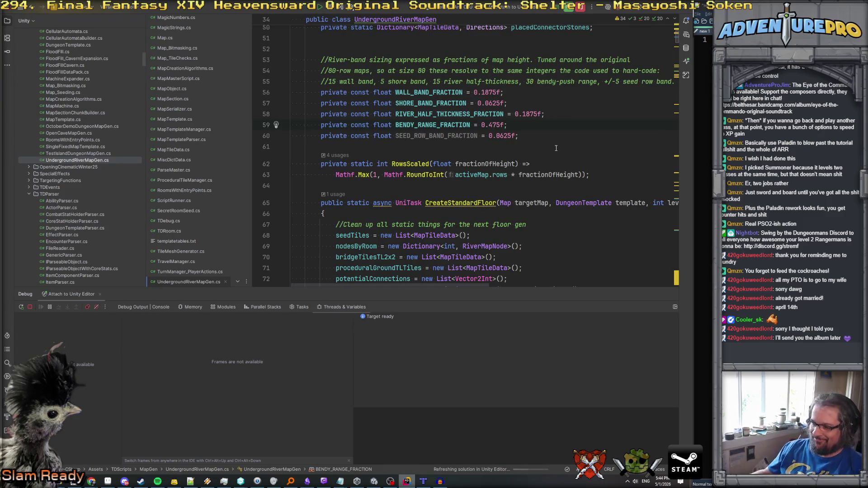
mouse_move(374, 481)
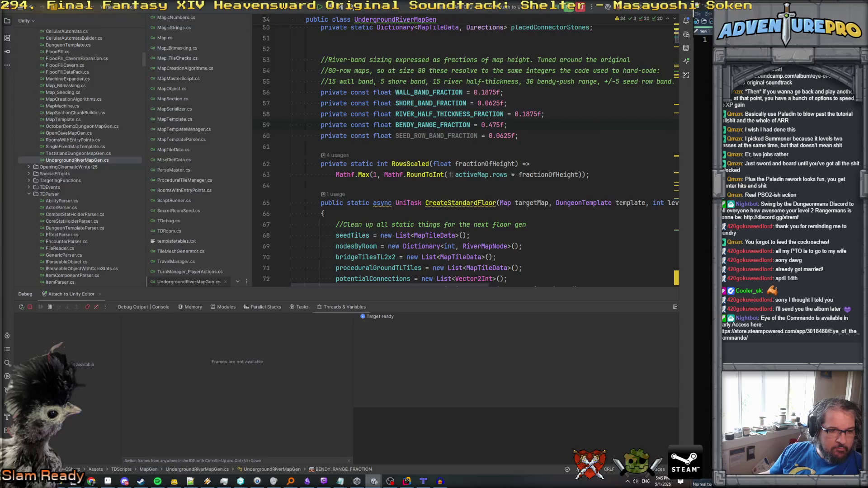
left_click(373, 481)
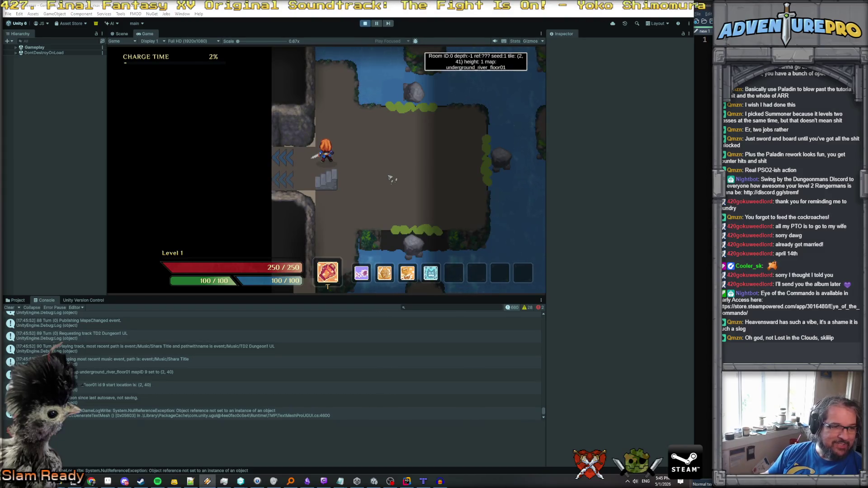
Walk the hero right and up the narrow path over the water, then face right.
key("Right")
key("Right")
key("Right")
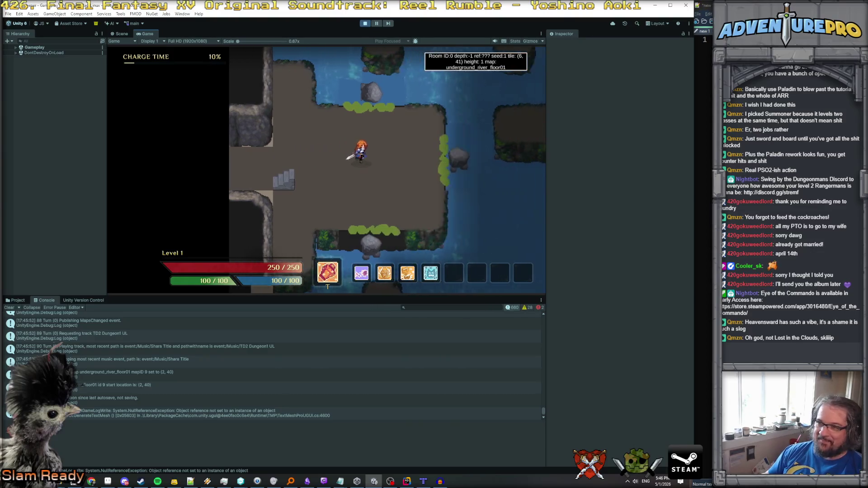
key("Up")
key("Up")
key("Up")
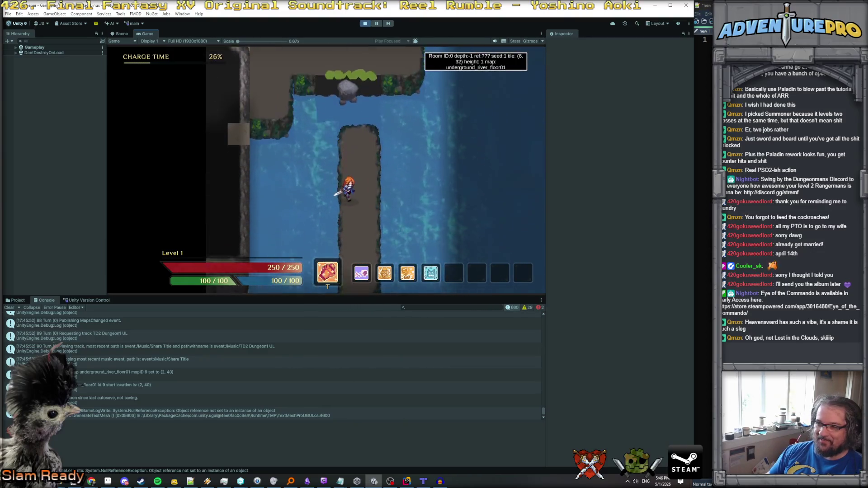
key("Up")
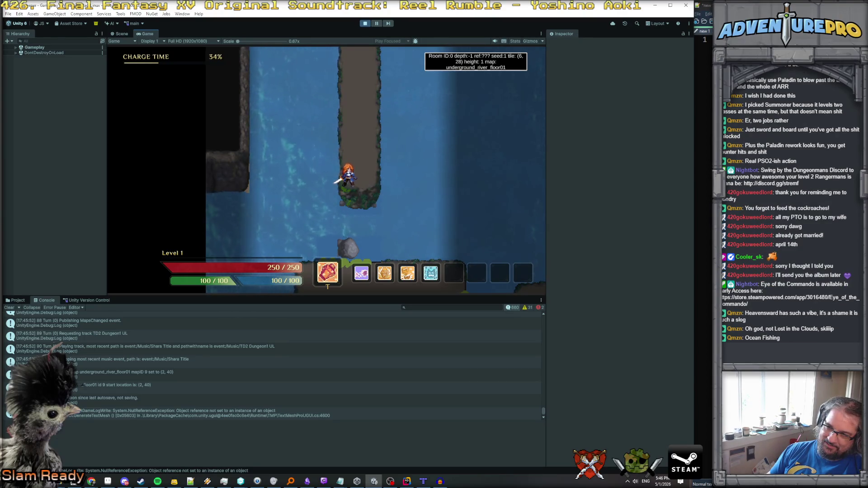
key("Right")
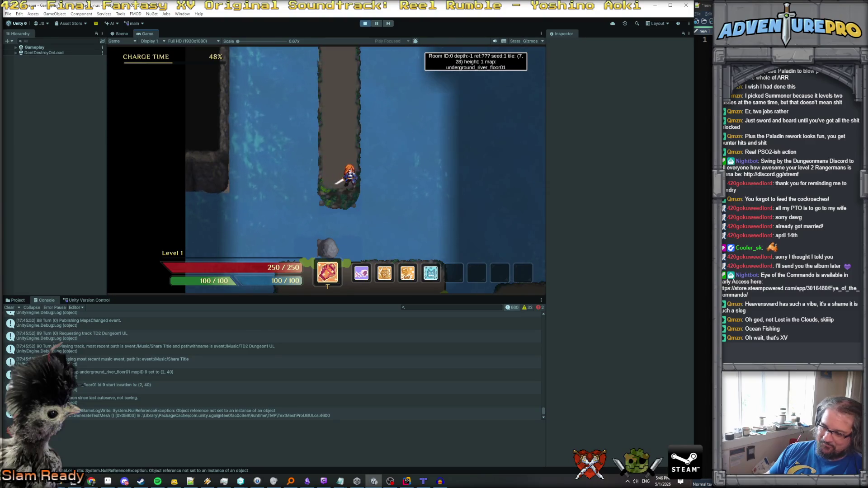
Enable noclip with the 'noclip' command in the in-game debug console.
key("grave")
type("noclip")
key("Return")
Move the hero down, right across the water into the next room, then back left.
key("grave")
key("Down")
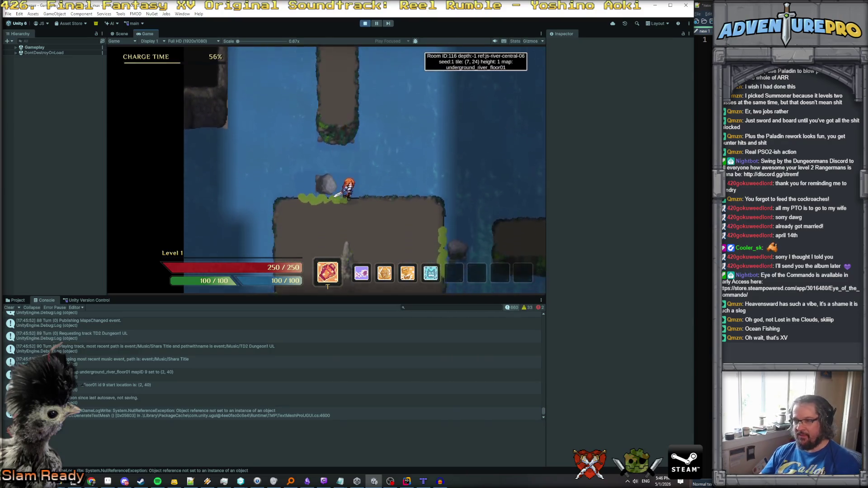
key("Right")
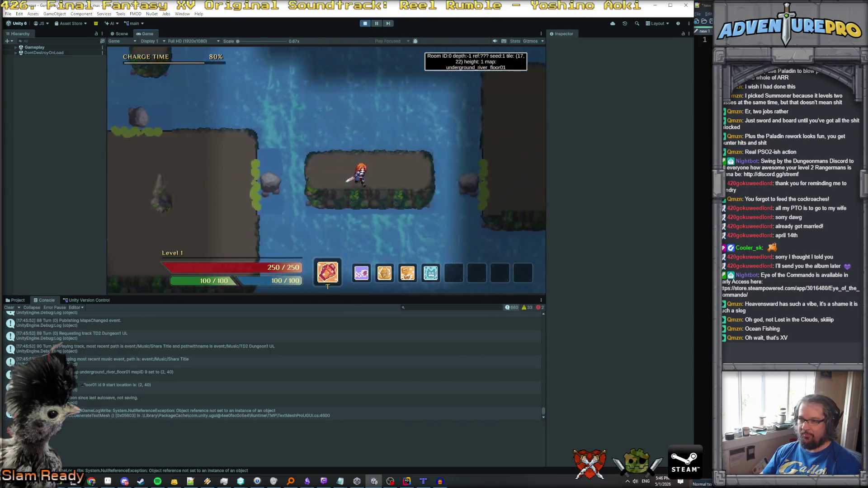
key("grave")
key("grave")
key("Right")
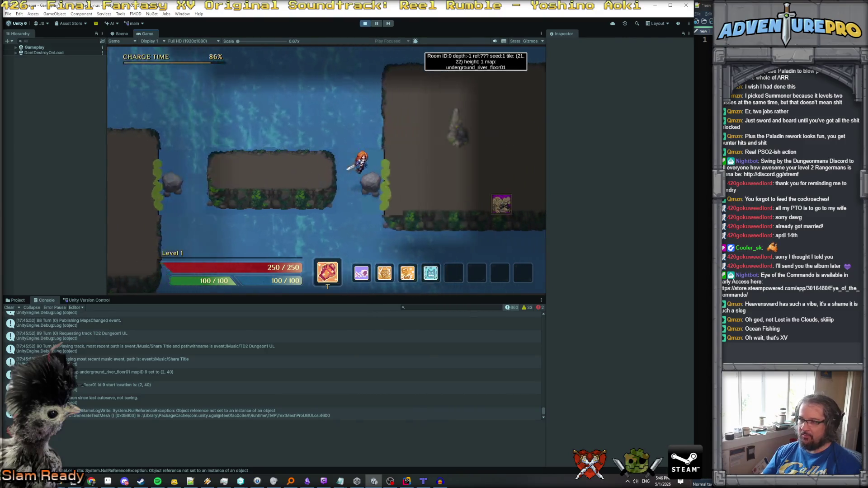
key("Right")
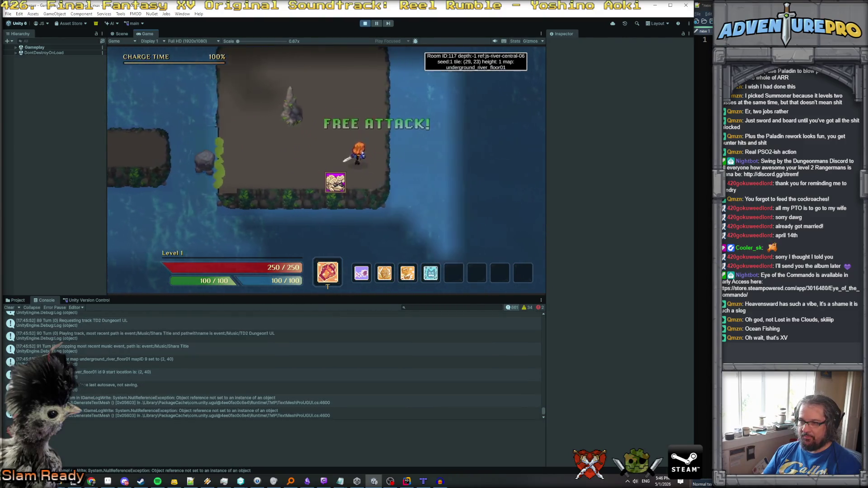
key("Left")
key("Down")
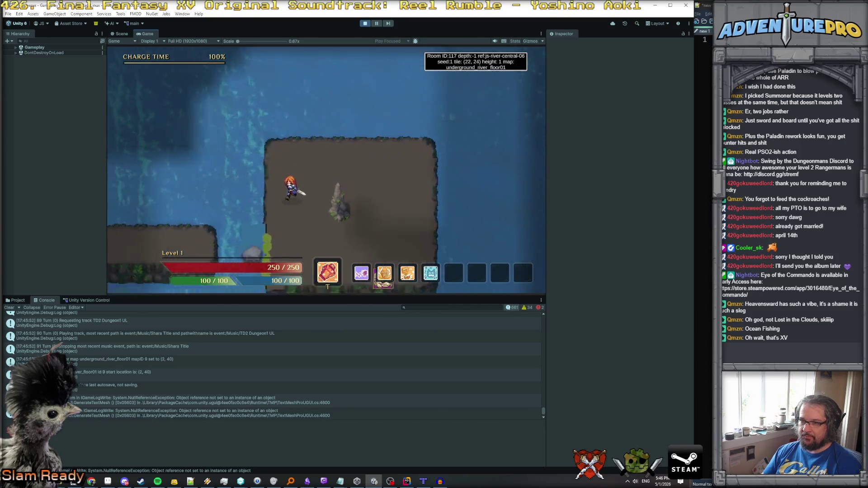
key("Left")
key("Up")
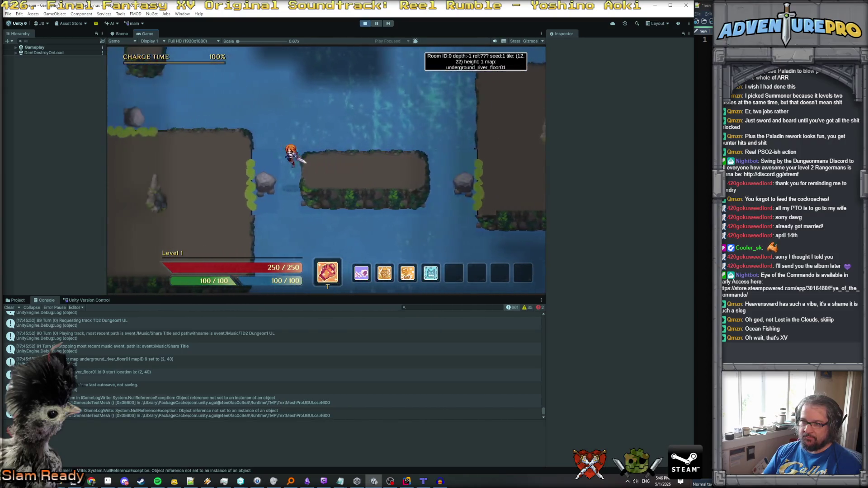
Walk the hero up along the map's left edge, then down-right, and reopen the debug console.
key("Left")
key("Up")
key("Left")
key("Up")
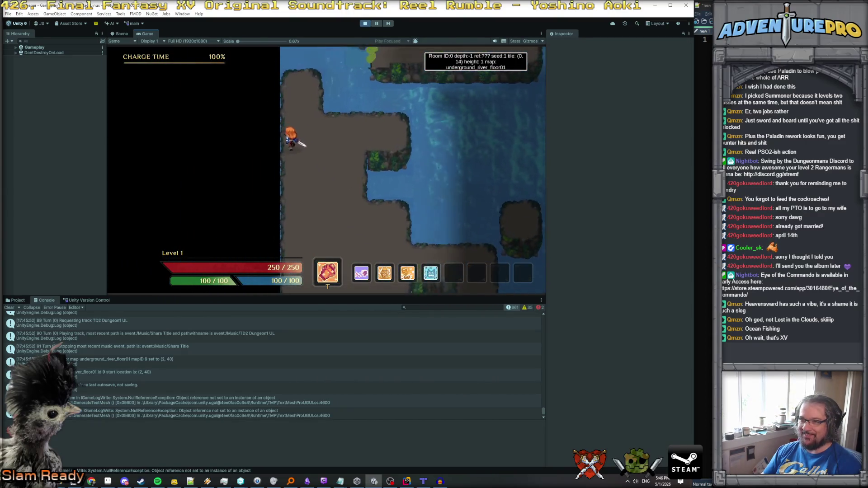
key("Down")
key("Right")
key("Right")
key("Up")
key("grave")
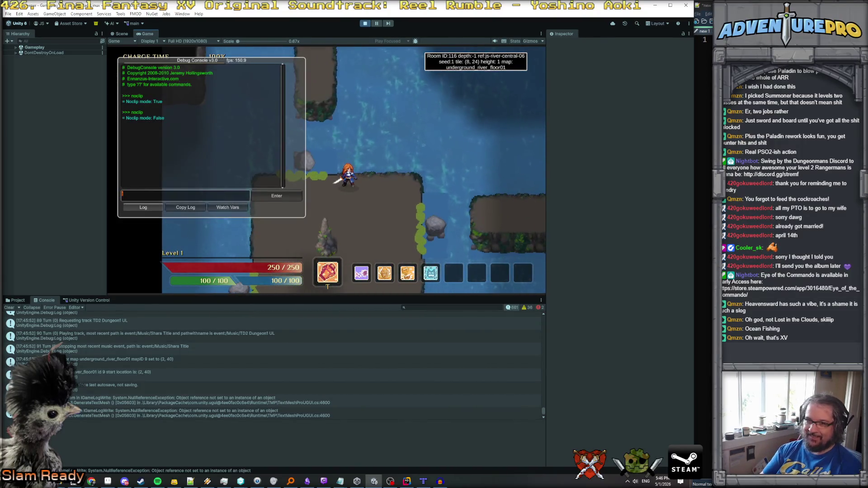
Toggle noclip with the 'ocp' command and close the debug console.
type("ocp")
key("Return")
key("grave")
Walk the hero about twelve tiles up, then right across the river.
key("Up")
key("Left")
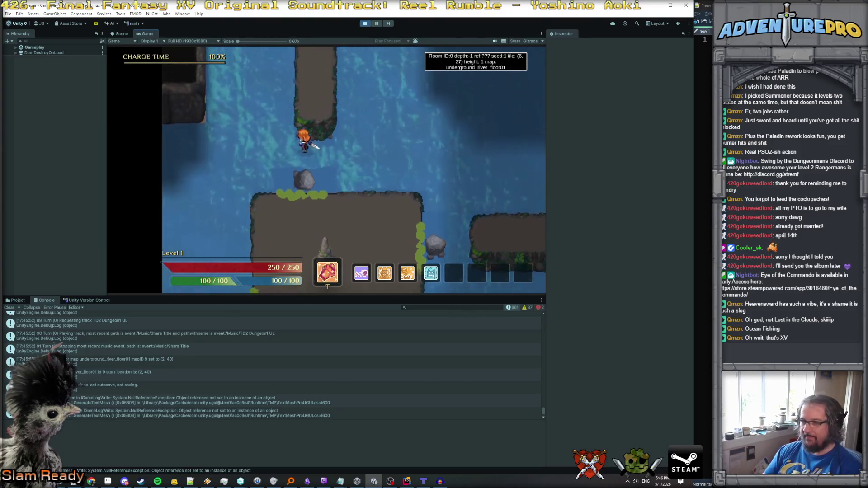
key("Up")
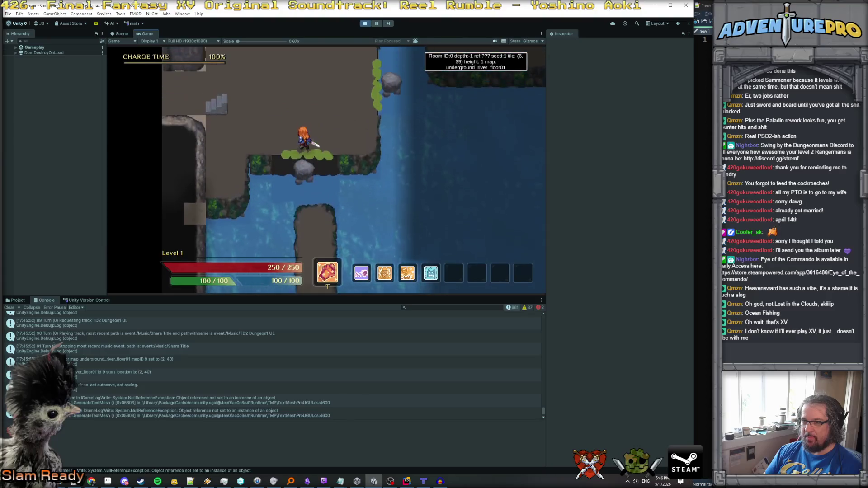
key("Right")
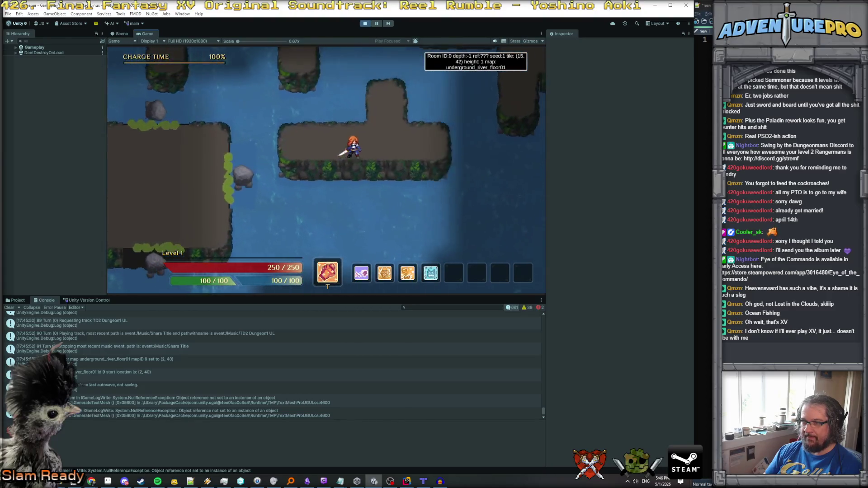
key("Up")
key("Right")
key("grave")
key("grave")
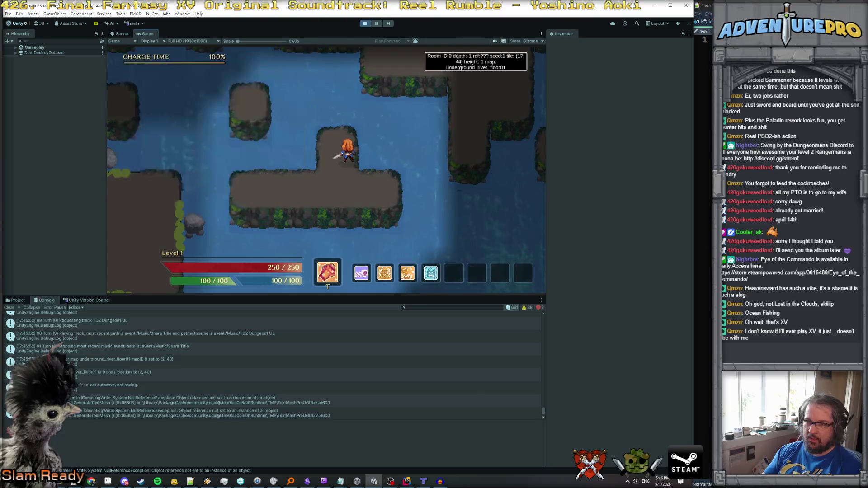
key("Right")
key("Down")
Use the first hotbar area attack around the hero's platform, then stop play mode.
key("Up")
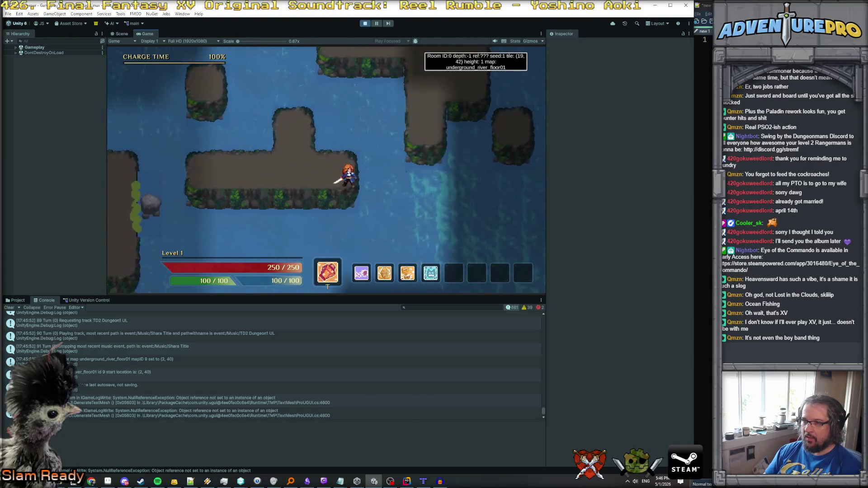
key("grave")
type("reveal")
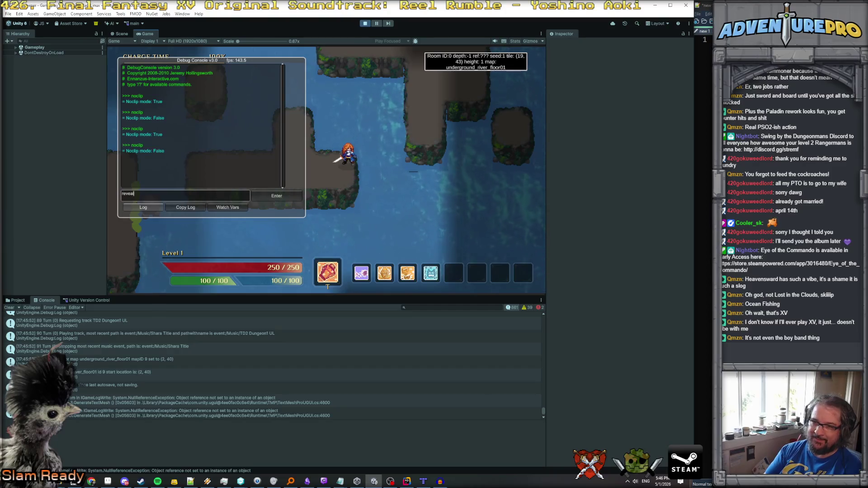
key("grave")
left_click(325, 170)
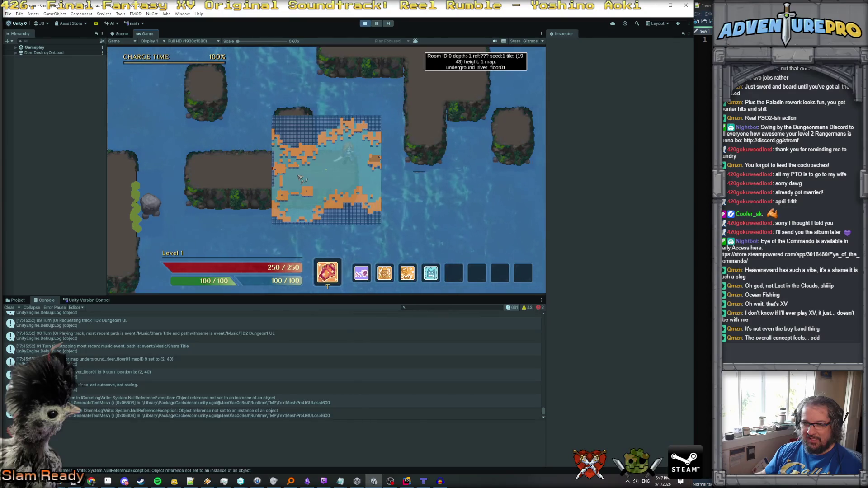
left_click(364, 24)
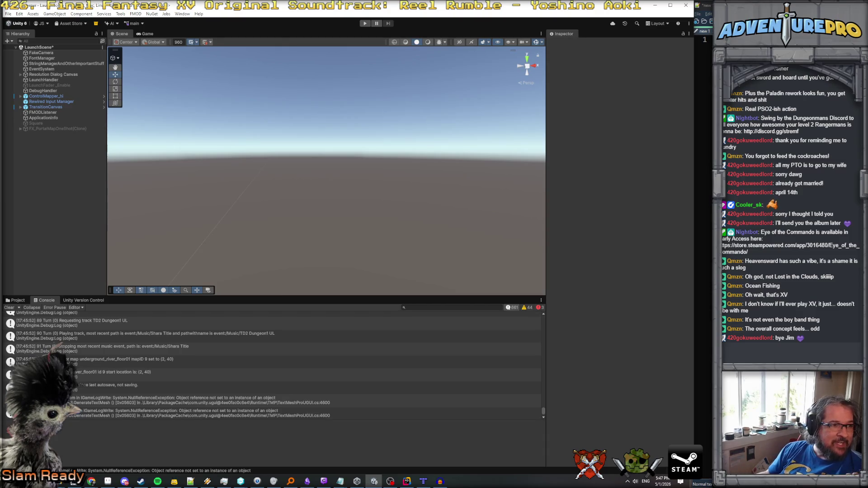
key("alt+Tab")
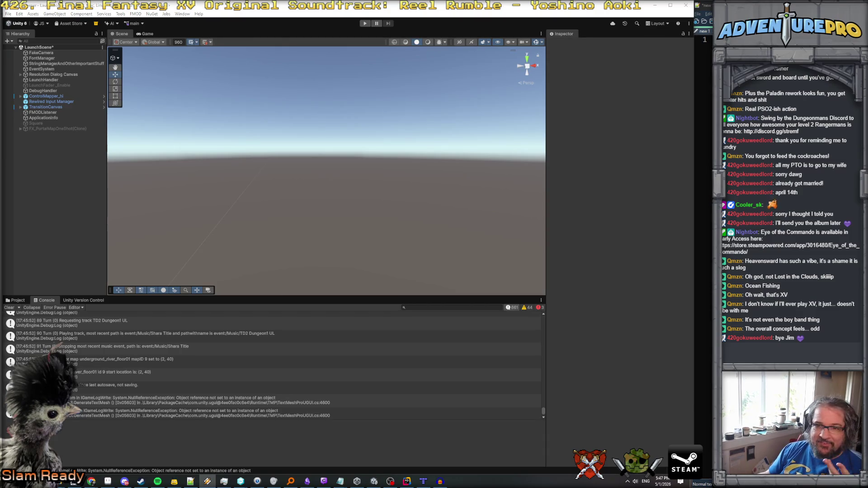
key("alt+Tab")
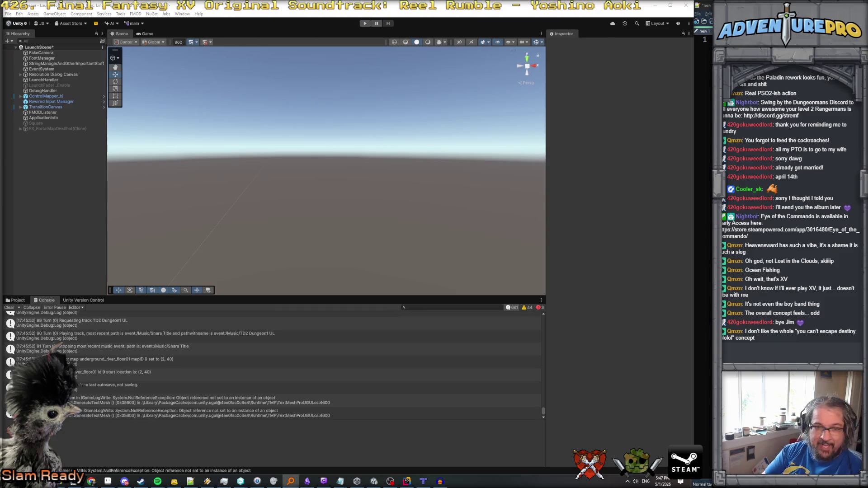
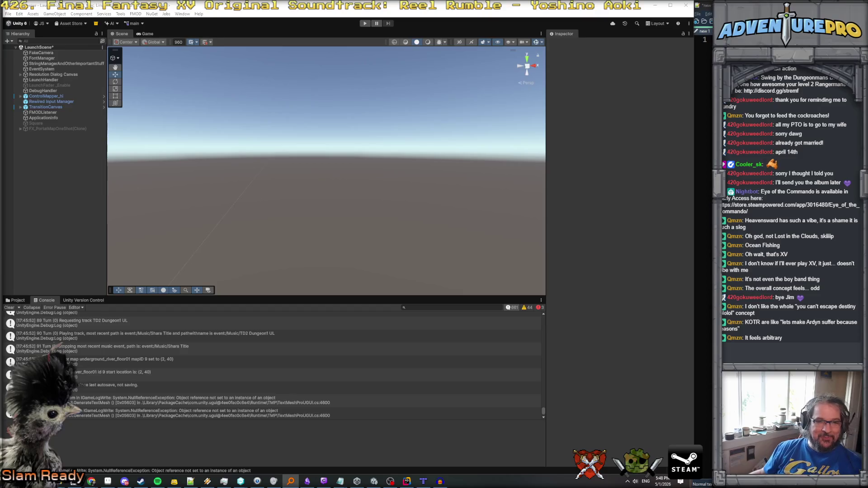
Paste the Final Fantasy XV certificate screenshot into Paint.NET as a new image.
key("alt+Tab")
key("ctrl+alt+v")
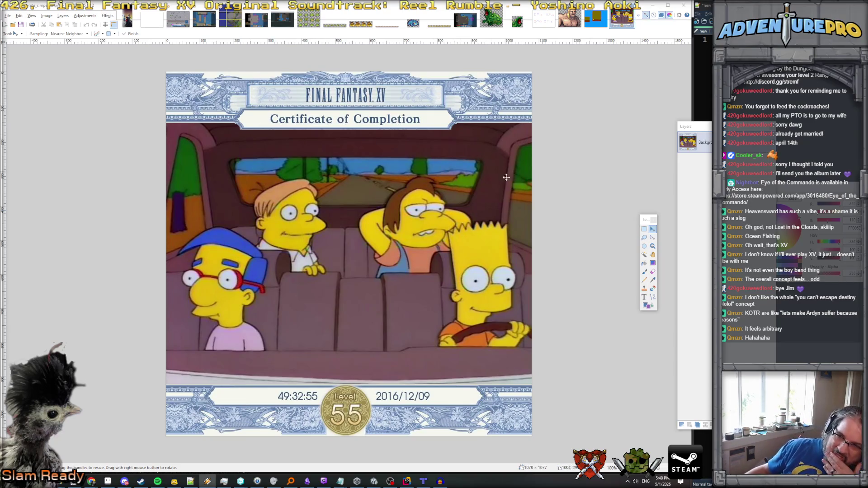
Minimize Paint.NET and bring UndergroundRiverMapGen.cs in Rider back to the front.
left_click(653, 5)
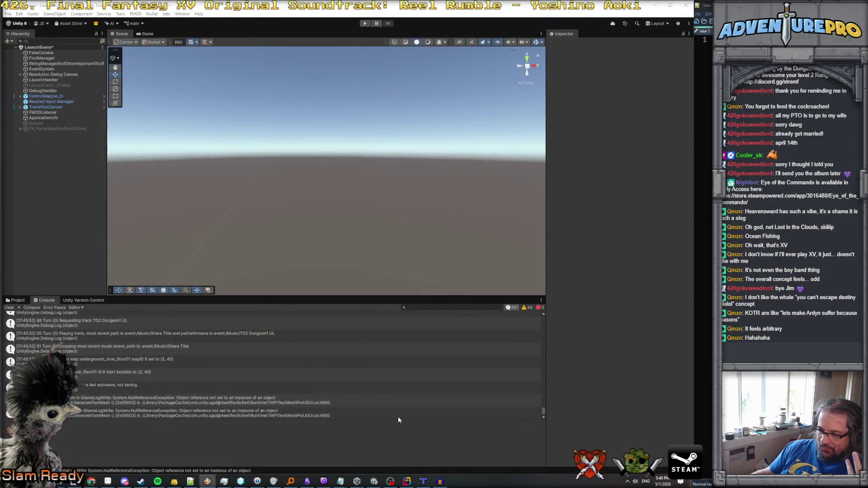
left_click(406, 482)
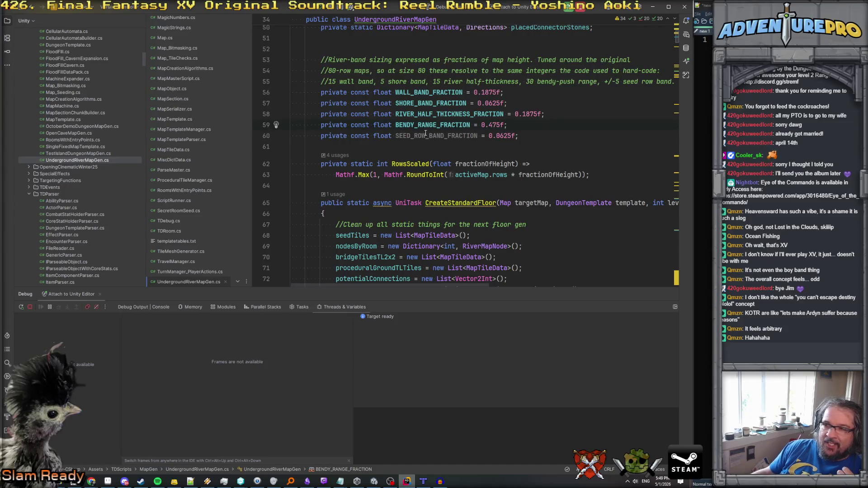
Change BENDY_RANGE_FRACTION on line 59 from 0.475f to 0.445f.
mouse_move(426, 134)
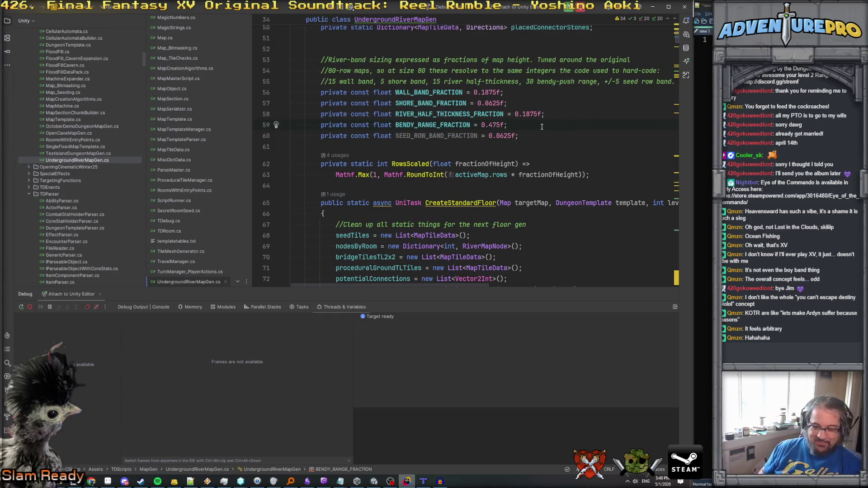
left_click(495, 126)
key("BackSpace")
type("4")
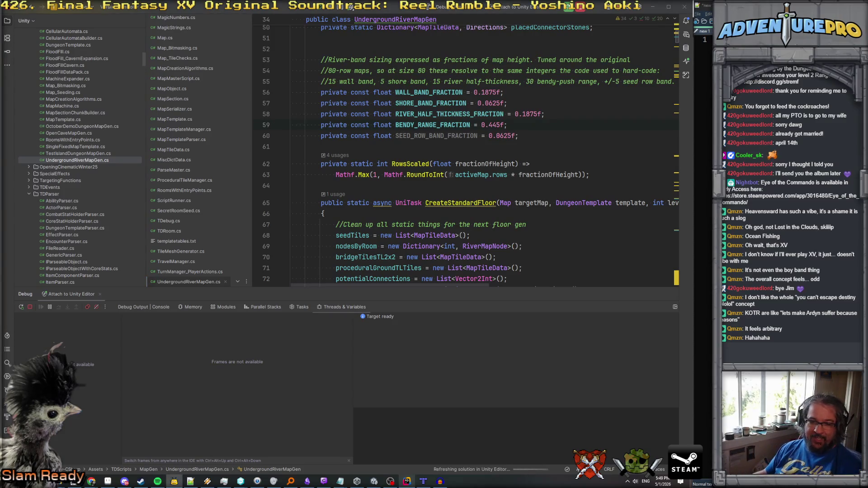
Scroll CreateStandardFloor down to the PlaceConnectorAt and BuildPathOffOfConnector loops.
left_click(562, 143)
scroll(562, 144, "down", 3)
scroll(562, 143, "down", 10)
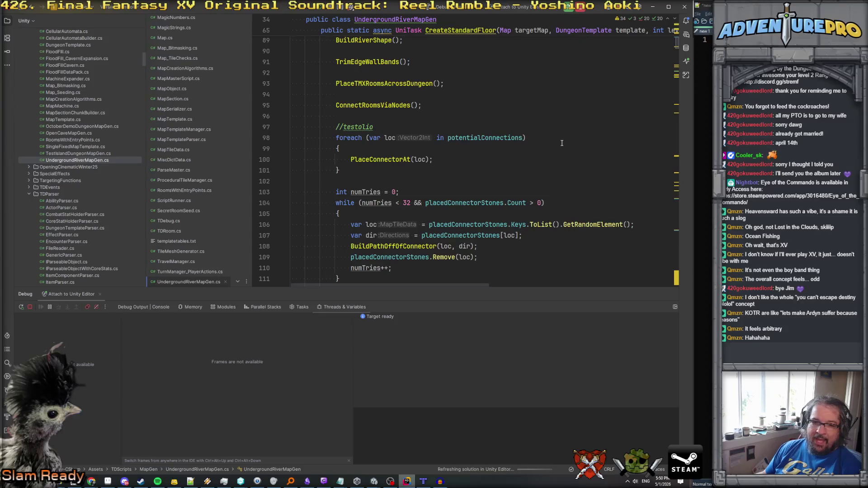
scroll(561, 143, "down", 4)
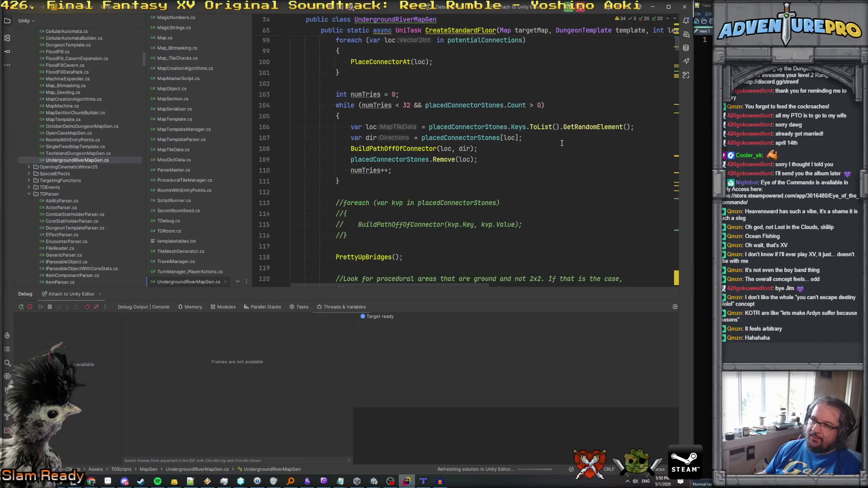
scroll(562, 143, "down", 3)
scroll(562, 143, "up", 4)
scroll(562, 142, "down", 3)
scroll(562, 143, "up", 4)
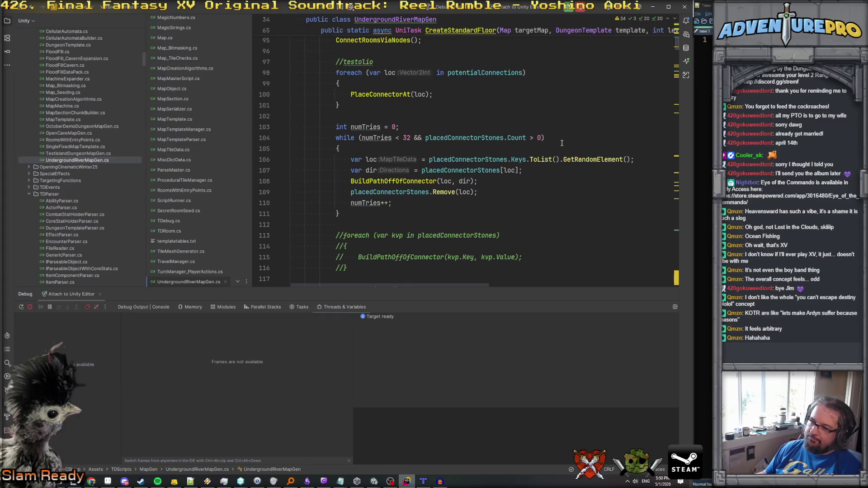
scroll(561, 143, "down", 1)
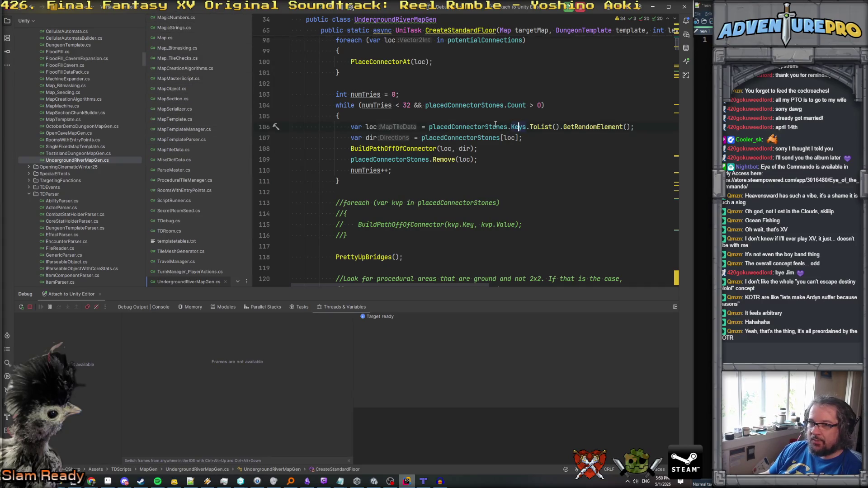
scroll(406, 165, "down", 3)
scroll(405, 165, "up", 6)
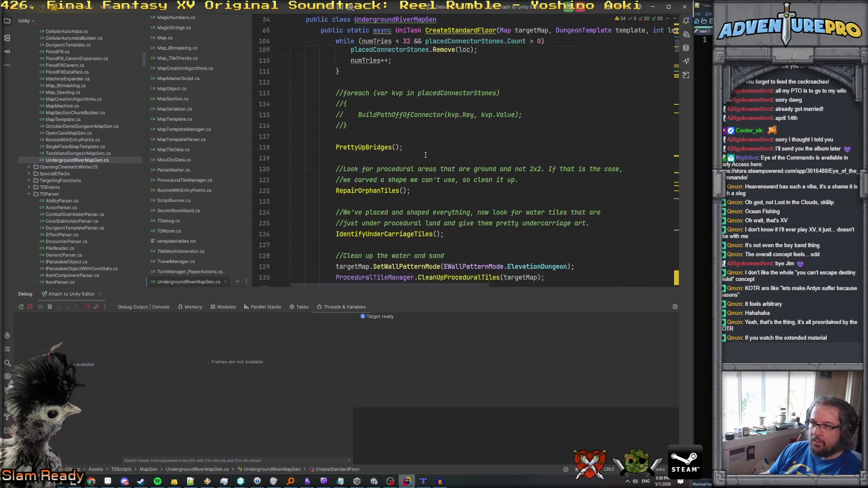
scroll(425, 155, "down", 3)
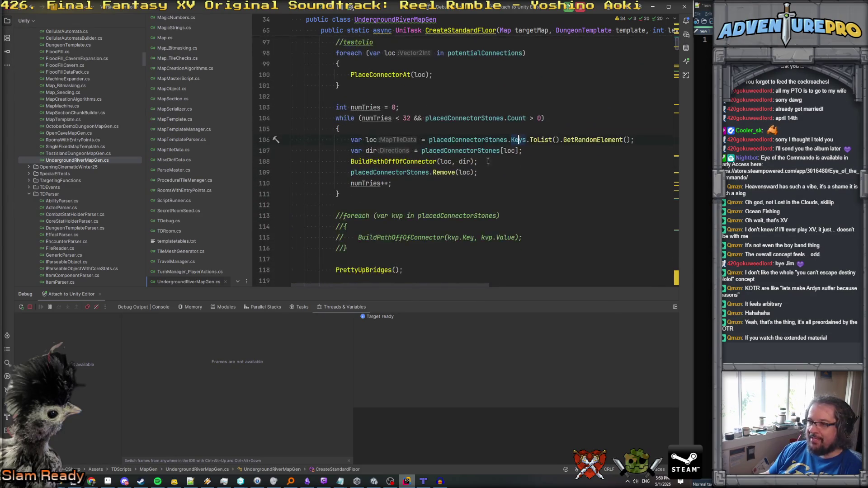
scroll(455, 146, "up", 4)
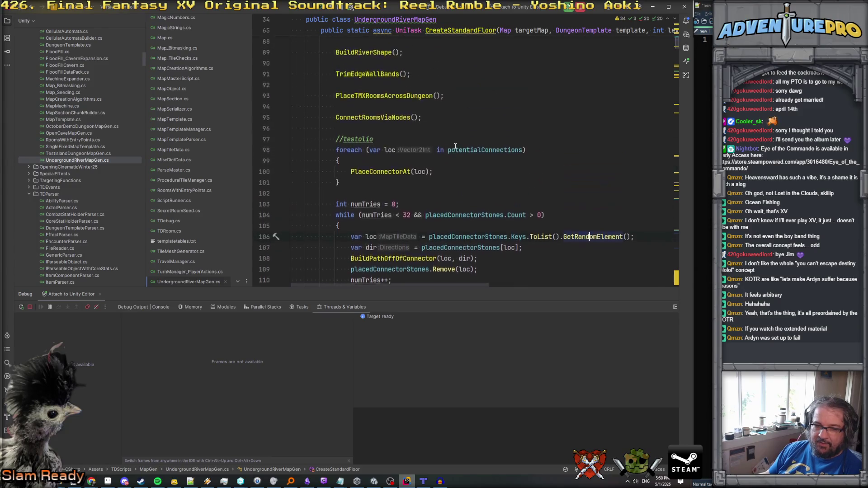
scroll(455, 146, "down", 2)
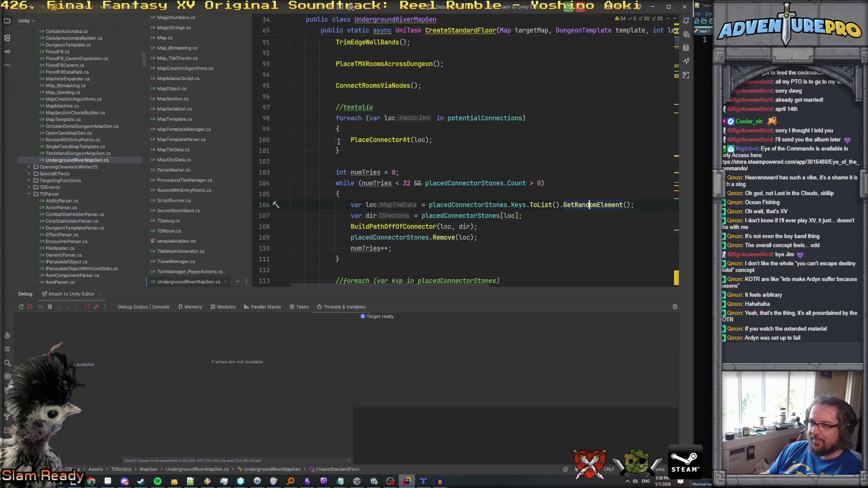
left_click(387, 141)
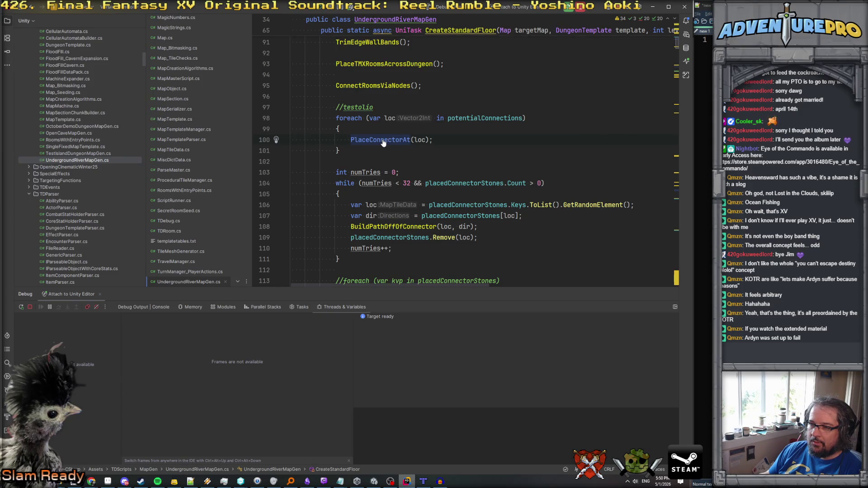
In BuildPathOffOfConnector, write a south-direction '? 3 : 2' conditional into the path step on line 477.
left_click(390, 227, "ctrl")
scroll(448, 206, "down", 10)
scroll(447, 206, "up", 4)
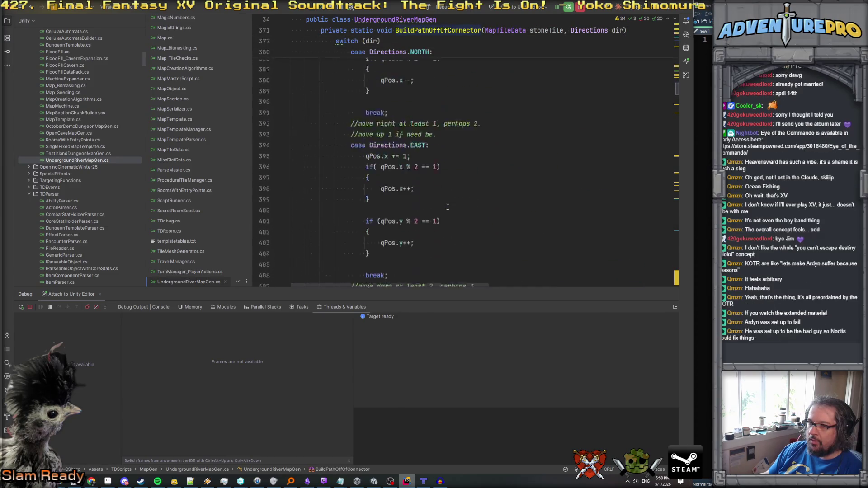
scroll(447, 206, "down", 9)
scroll(447, 207, "down", 8)
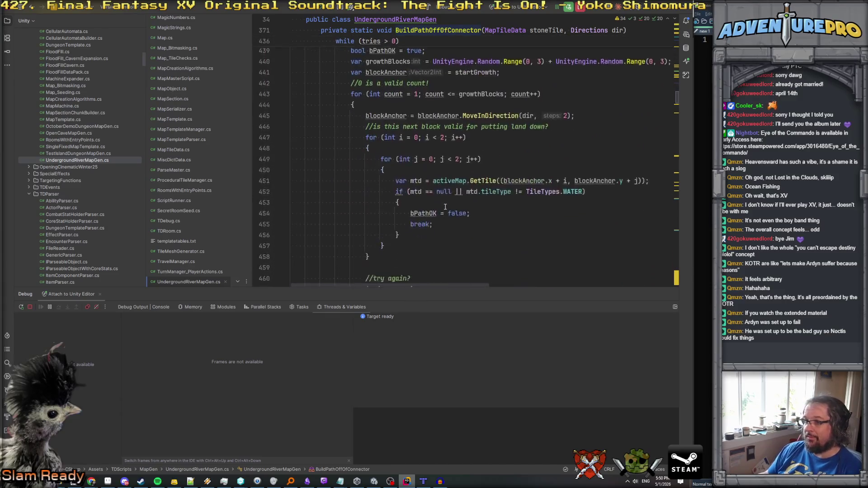
scroll(445, 206, "down", 14)
scroll(446, 207, "down", 3)
scroll(446, 204, "up", 3)
scroll(448, 201, "right", 5)
scroll(450, 199, "left", 5)
scroll(449, 200, "up", 2)
scroll(449, 199, "down", 3)
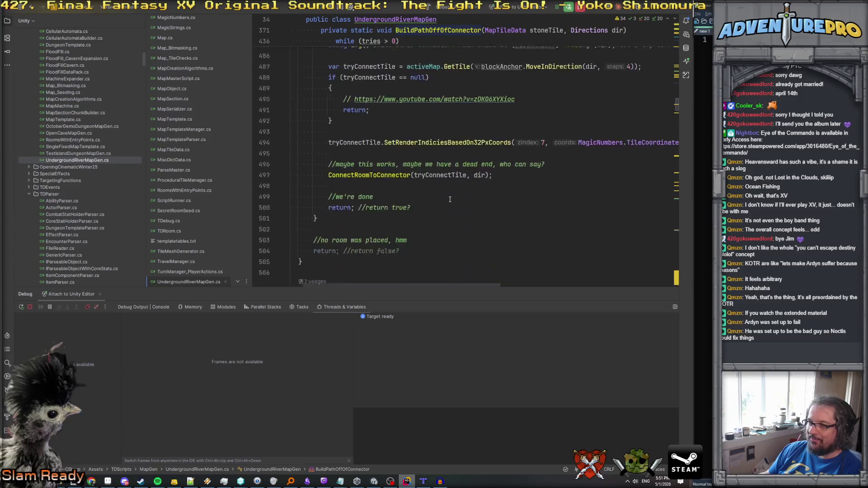
scroll(450, 199, "up", 7)
left_click(542, 168)
type("ir == sout")
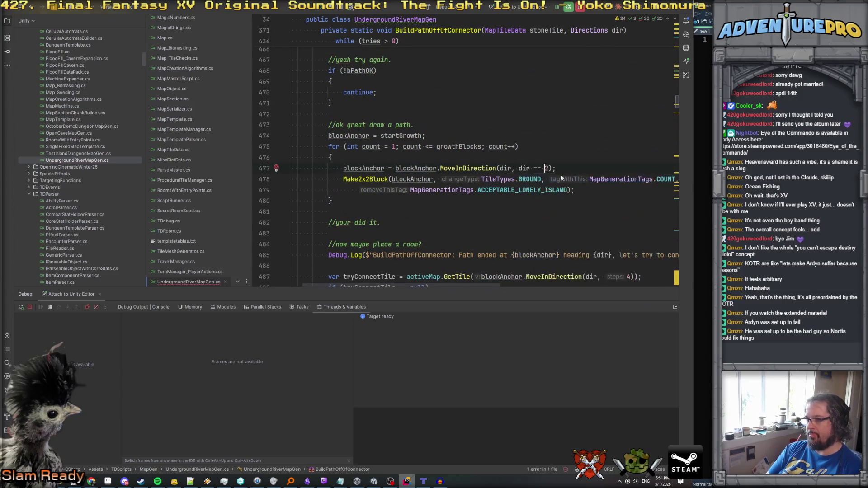
type("? 3")
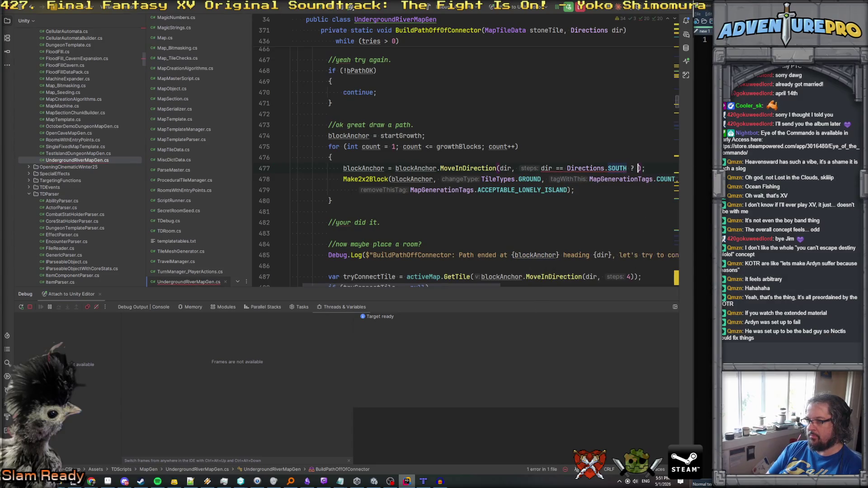
type(" : 2")
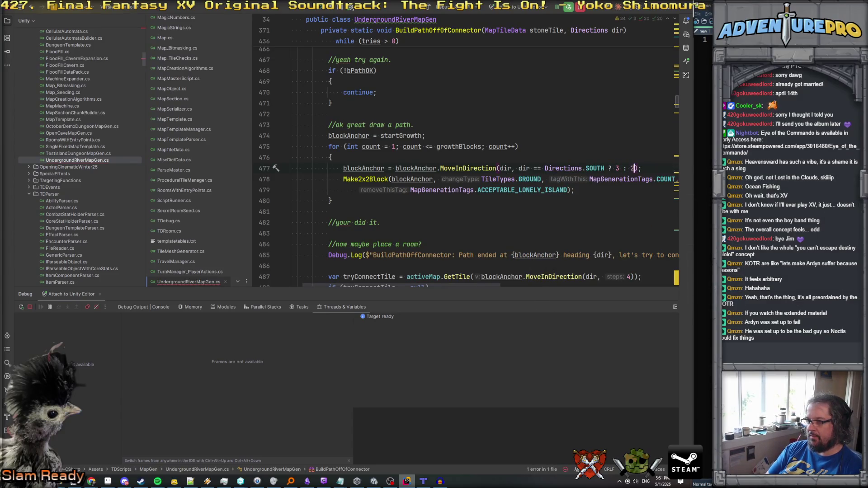
key("Home")
key("Home")
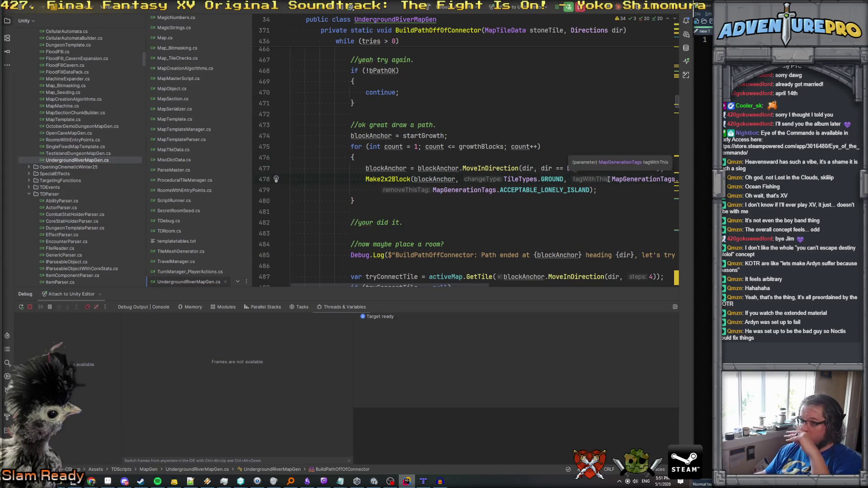
key("Up")
key("Up")
key("End")
Move the SOUTH conditional out of the path step to before the 4 on lines 485 and 487.
left_click_drag(538, 168, 647, 168)
key("ctrl+c")
key("BackSpace")
key("Delete")
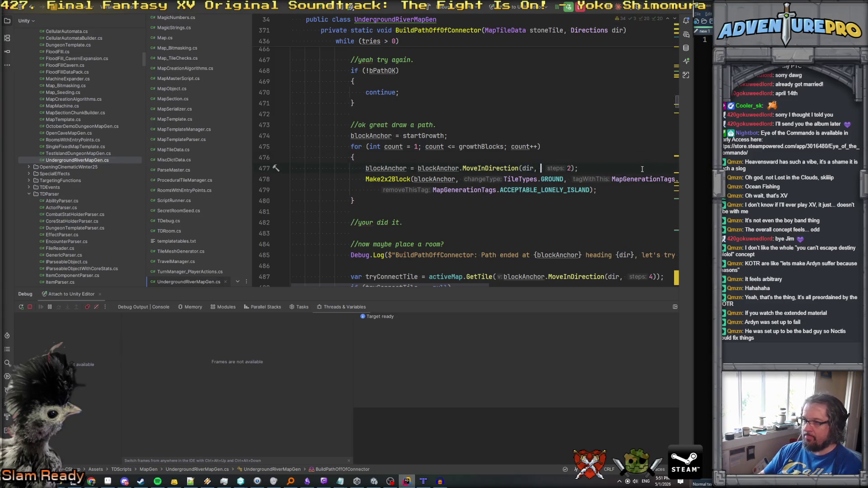
scroll(545, 204, "down", 2)
scroll(545, 204, "right", 5)
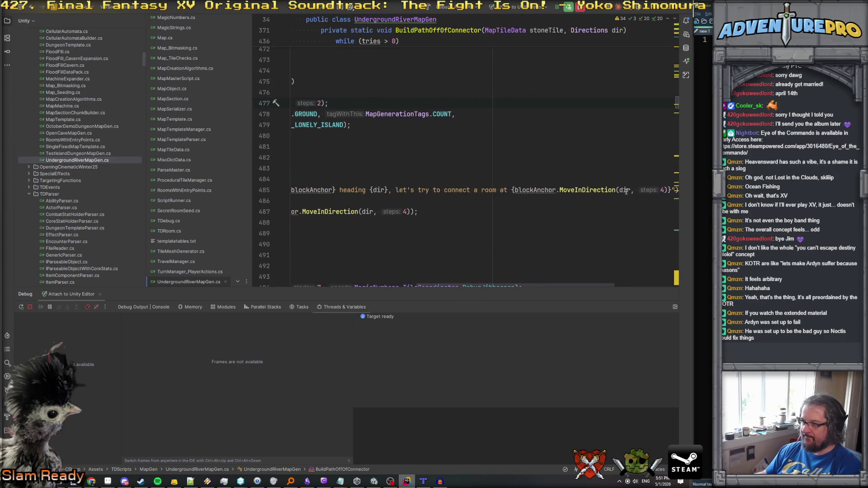
key("ctrl+v")
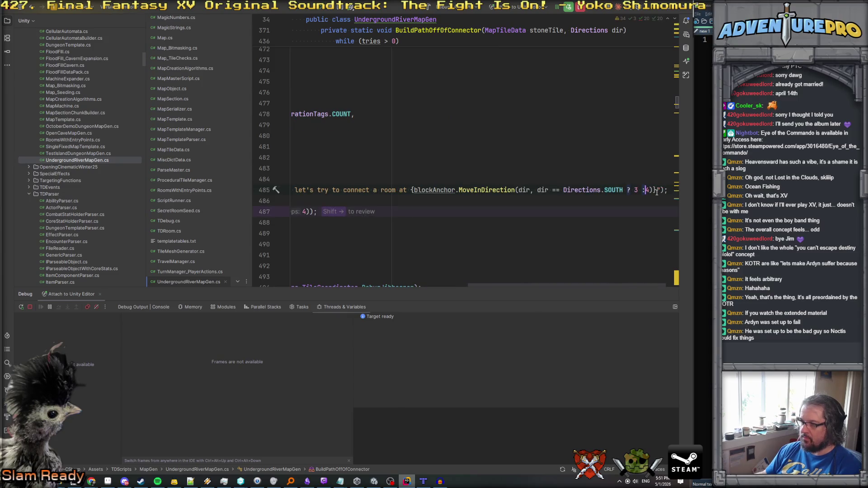
left_click(303, 211)
key("ctrl+v")
scroll(463, 202, "left", 4)
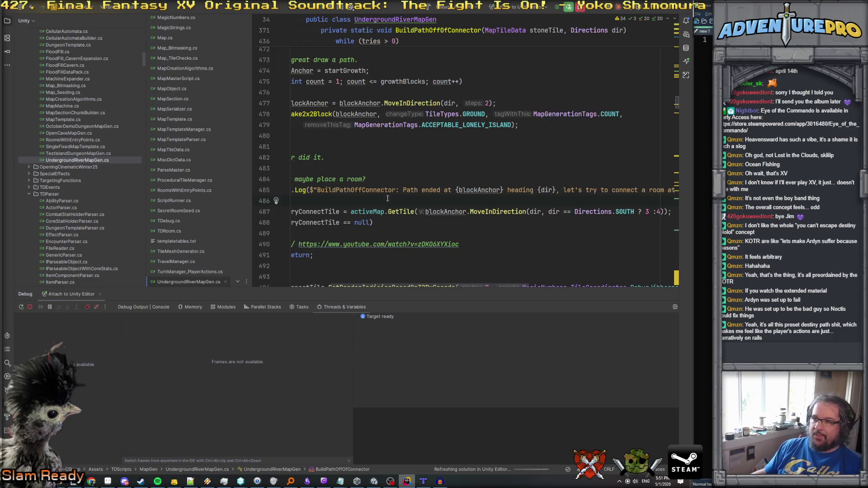
left_click(385, 176)
scroll(385, 174, "left", 2)
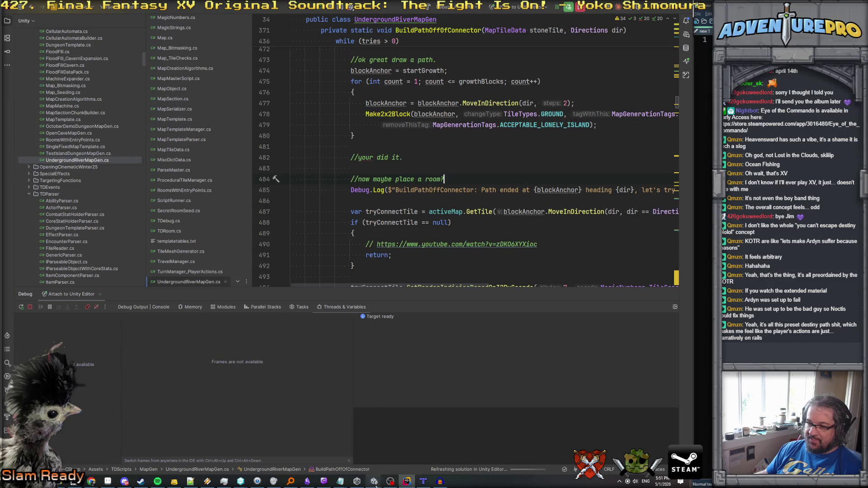
Return to the Unity editor and enter Play mode on the underground river floor.
mouse_move(376, 484)
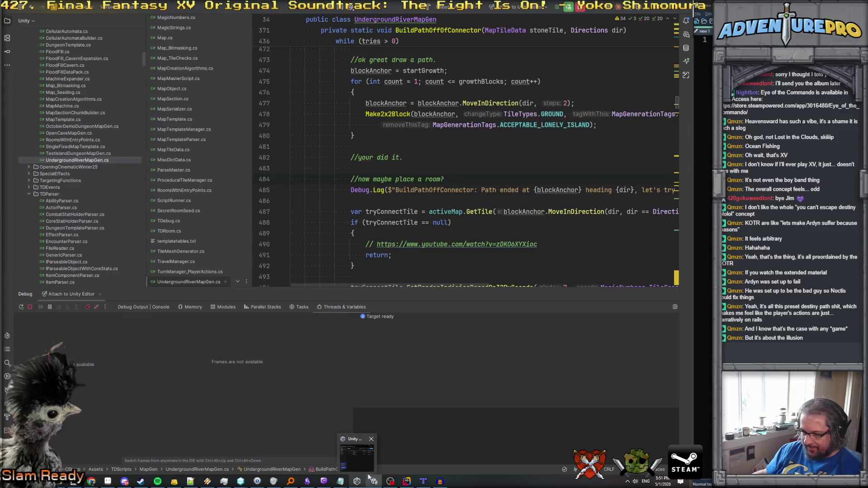
left_click(369, 466)
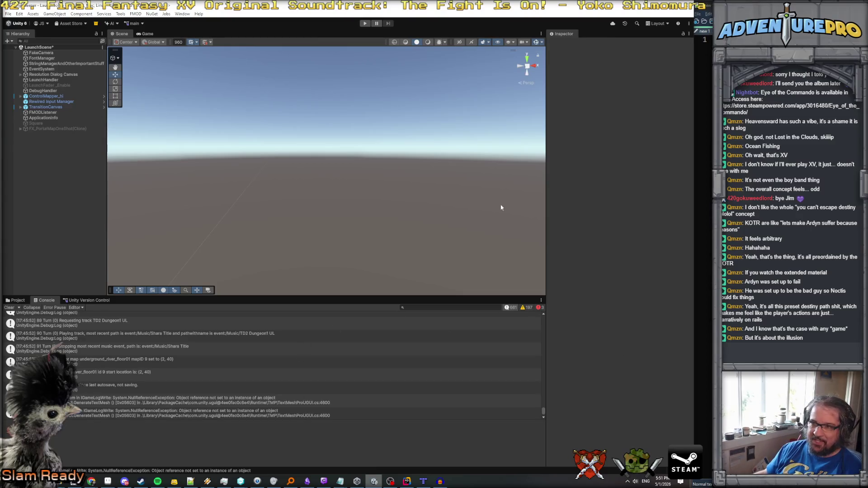
left_click(365, 23)
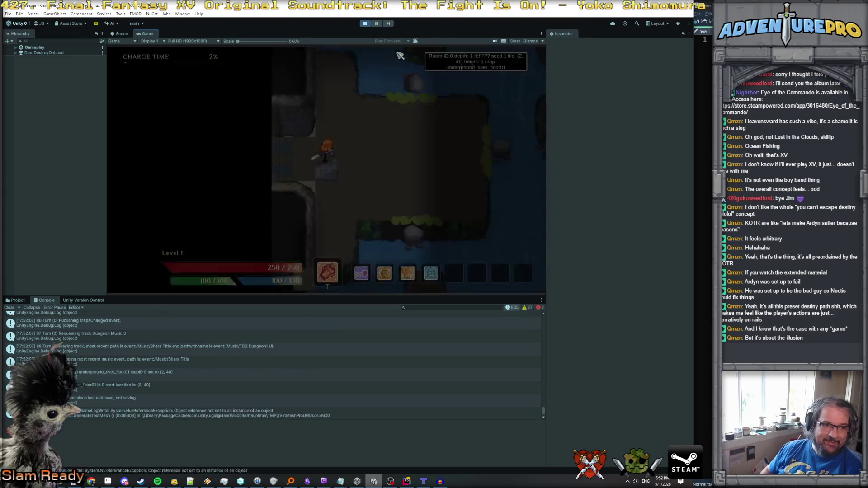
Walk the hero south through the rooms and back up into the river area.
key("d")
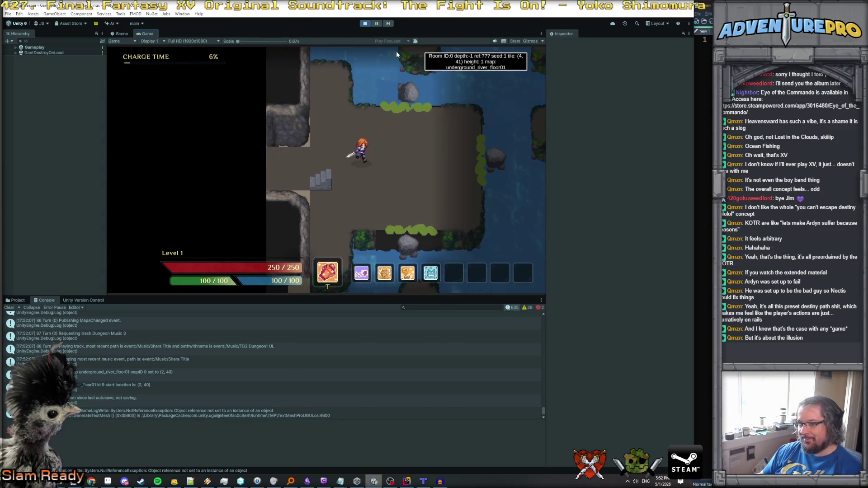
key("w")
key("w")
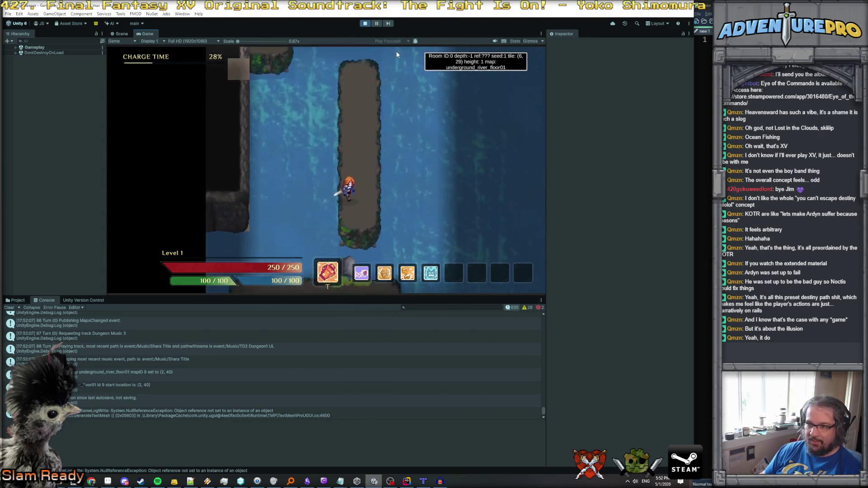
key("s")
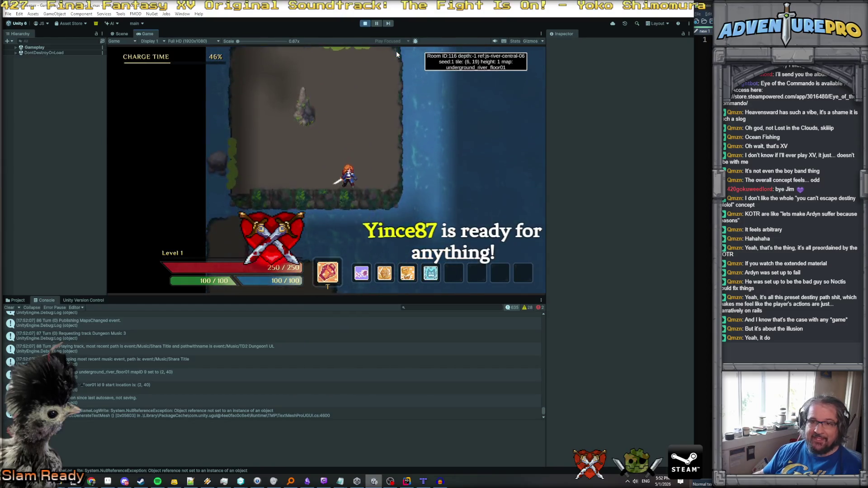
key("s")
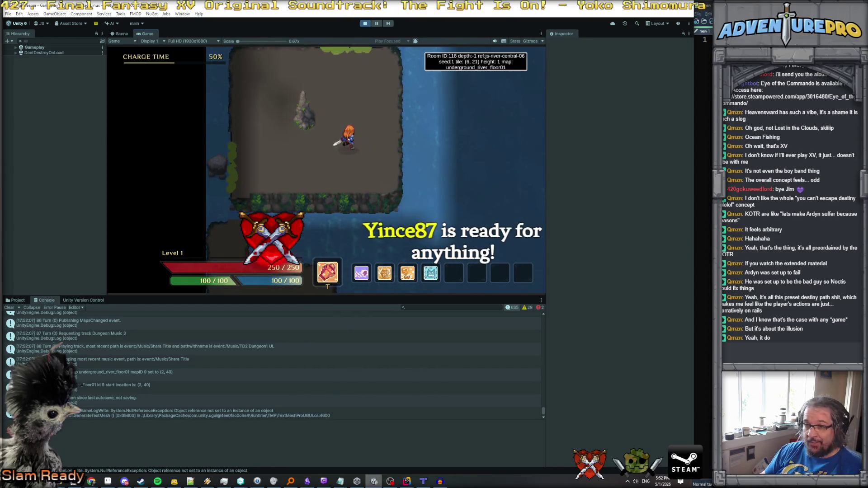
key("s")
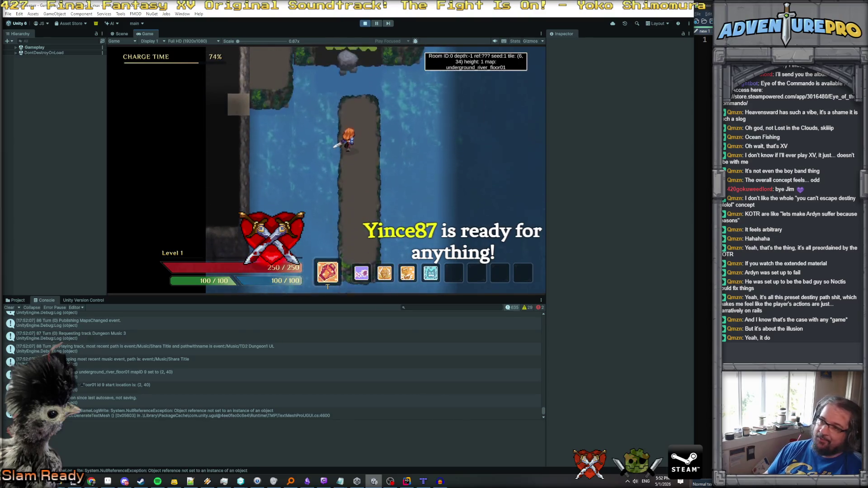
key("d")
key("d")
key("s")
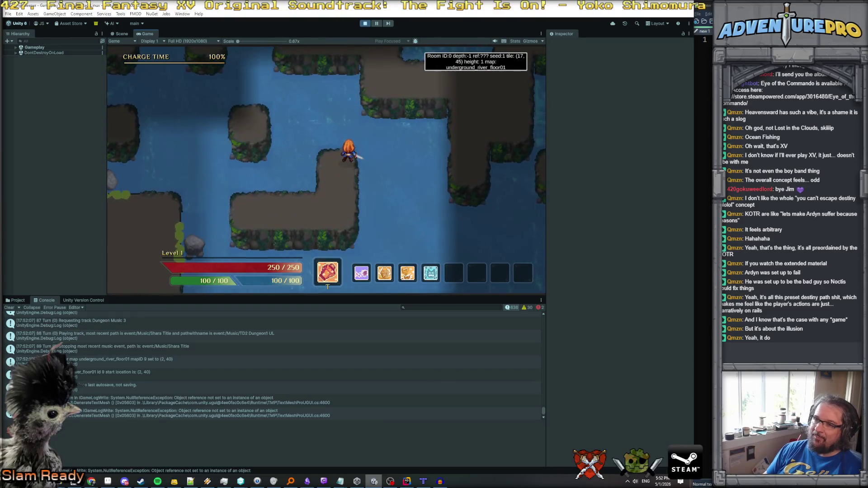
key("a")
key("w")
key("a")
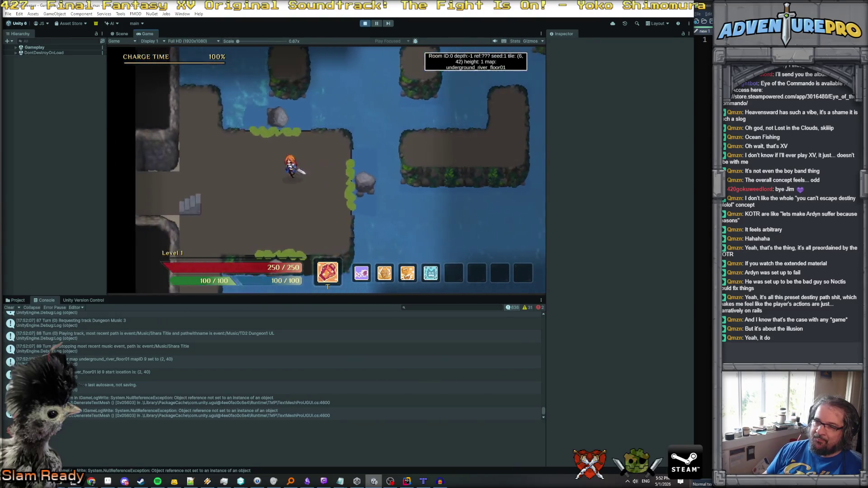
key("w")
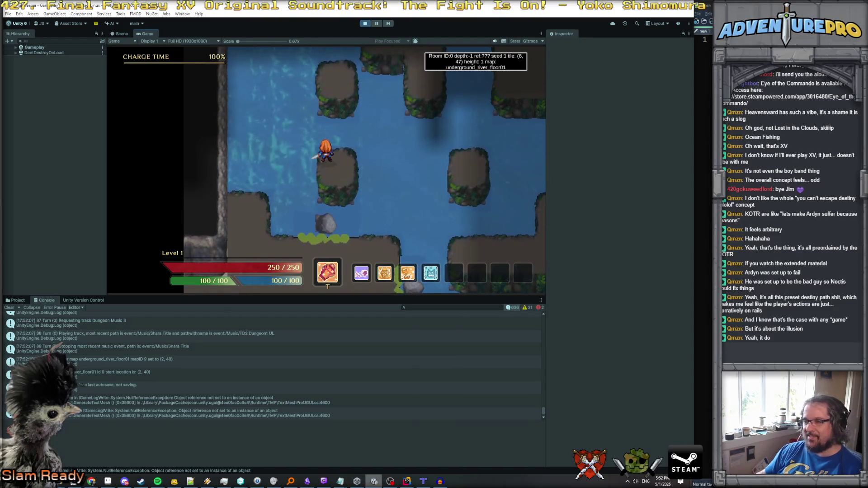
Run 'reveal' in the debug console, show the full map overlay, then stop the game.
key("grave")
type("reveal")
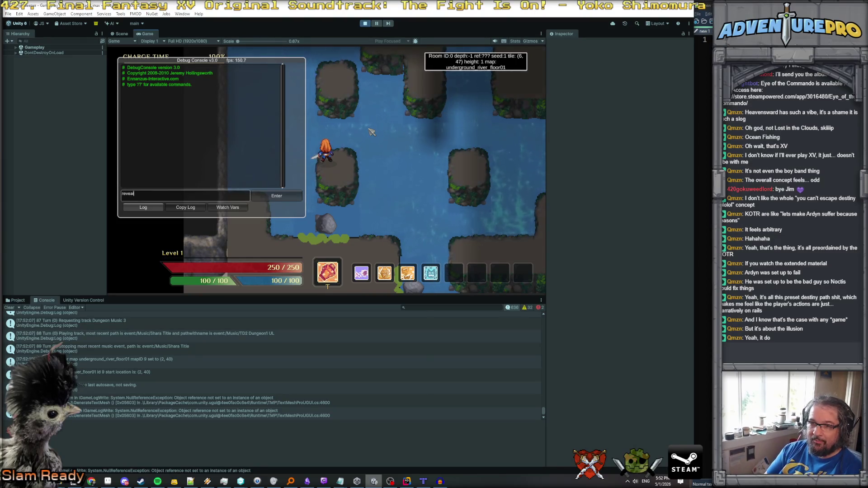
key("Return")
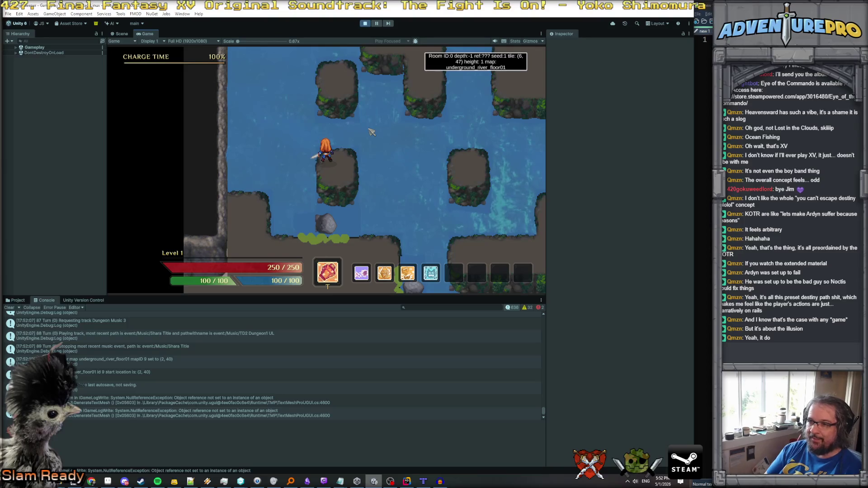
key("m")
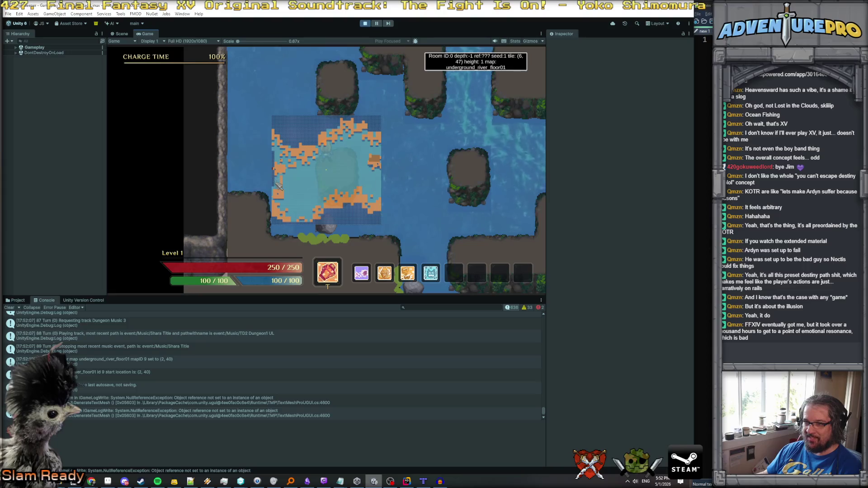
left_click(366, 23)
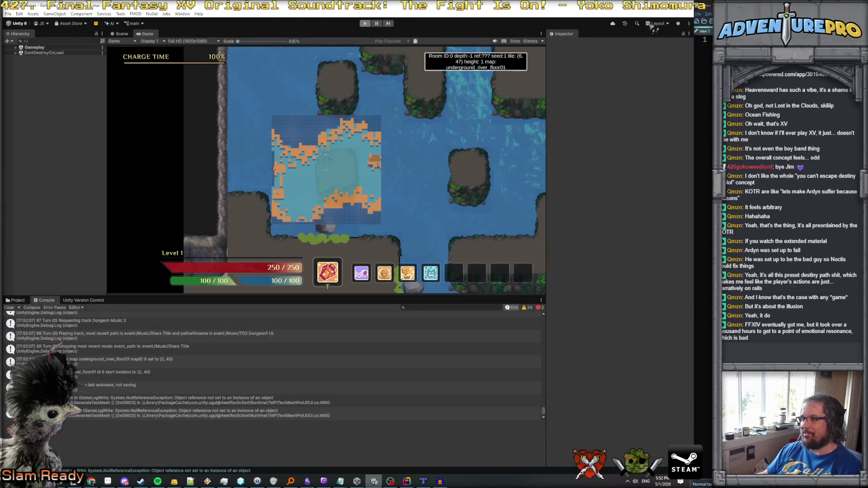
key("alt+Tab")
Inspect the BuildRiverShape declaration, then return to its call in CreateStandardFloor.
scroll(482, 134, "up", 20)
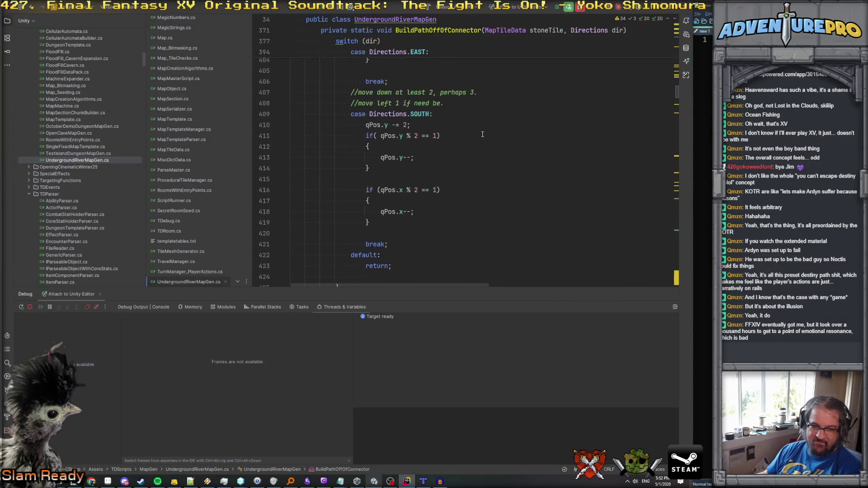
scroll(482, 134, "up", 20)
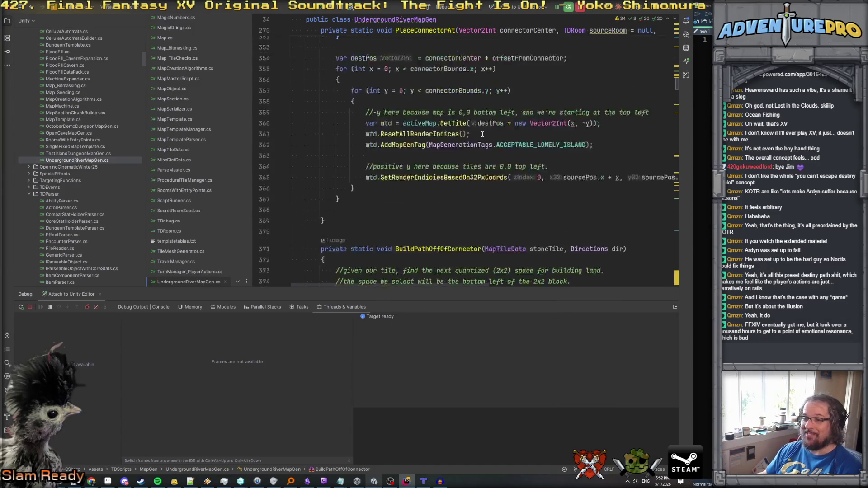
scroll(482, 134, "up", 20)
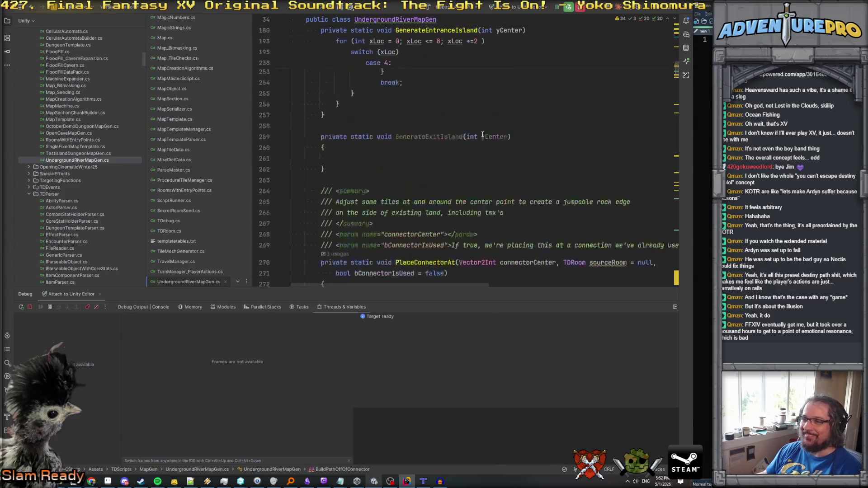
scroll(482, 134, "up", 20)
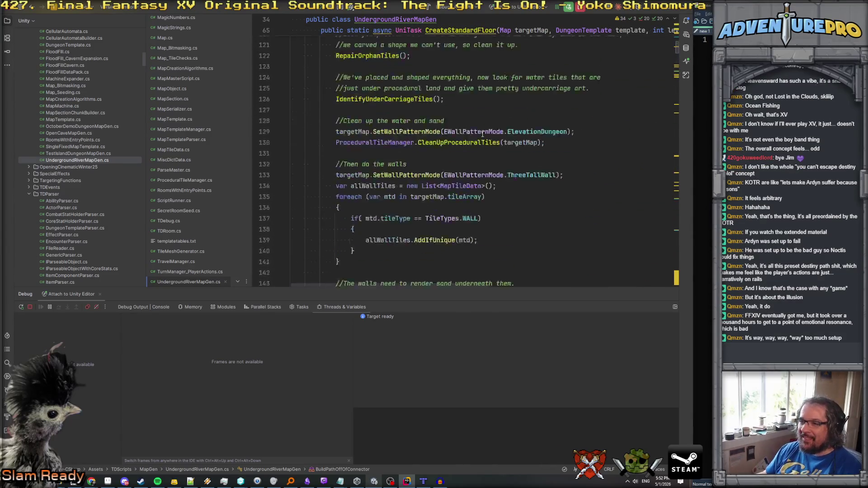
scroll(483, 134, "up", 8)
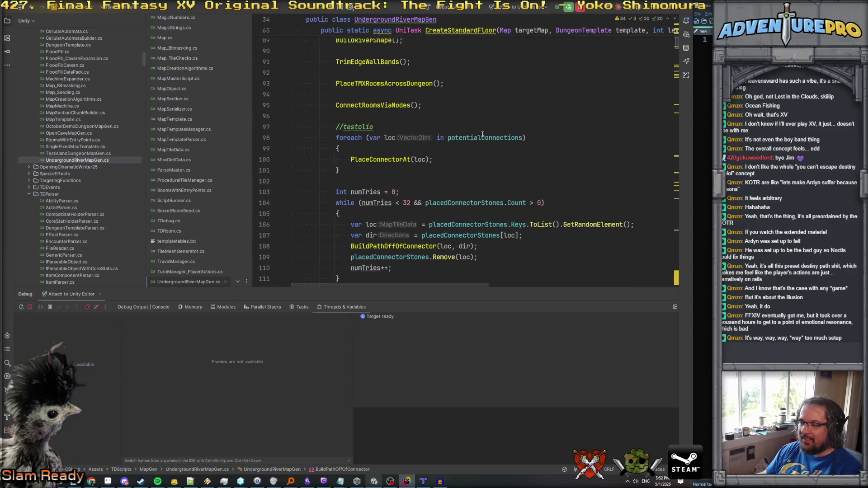
scroll(482, 134, "up", 3)
scroll(373, 199, "down", 4)
left_click(373, 197)
left_click(373, 198, "ctrl")
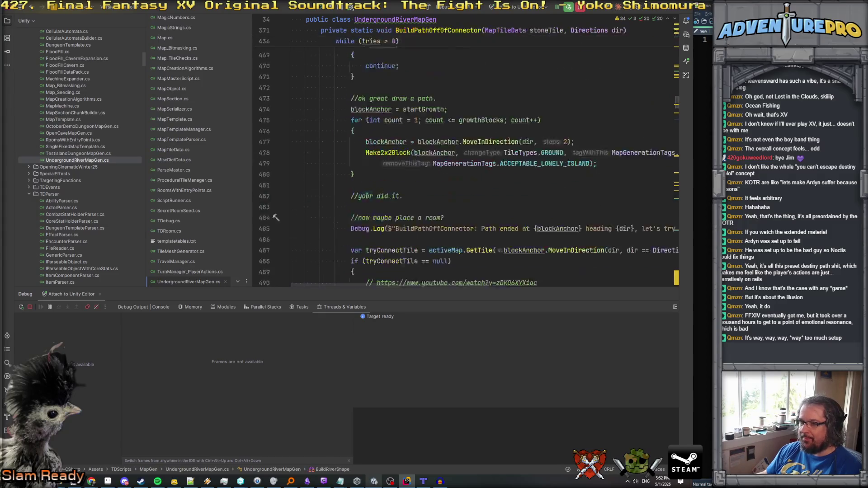
scroll(384, 191, "down", 12)
scroll(383, 191, "down", 20)
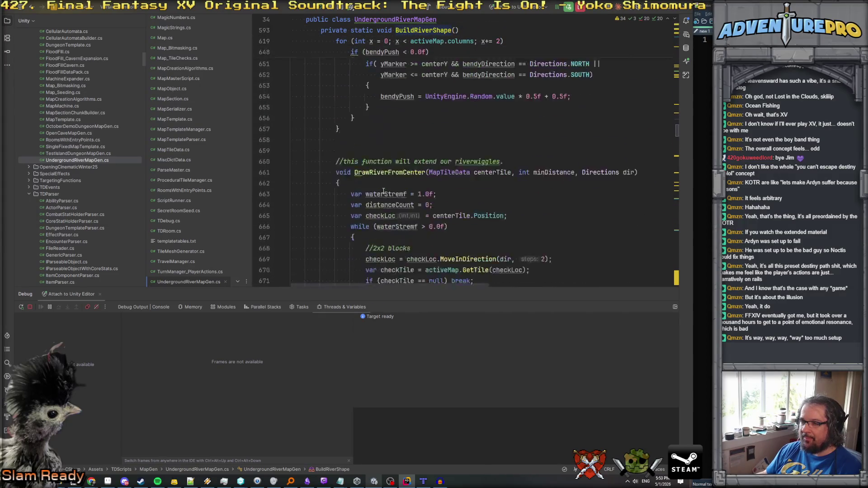
scroll(384, 191, "down", 5)
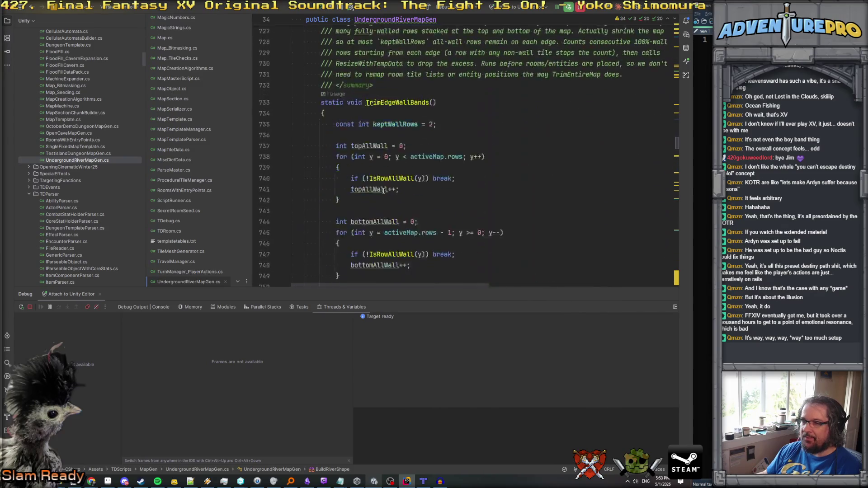
key("ctrl+alt+Left")
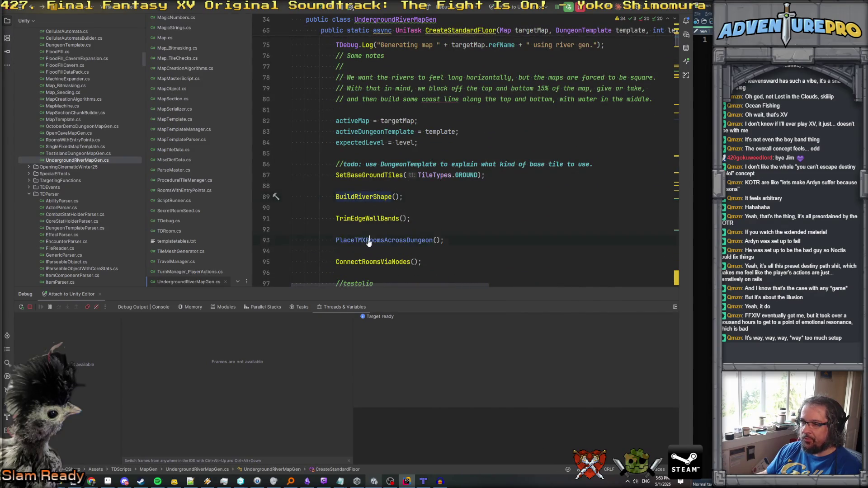
Review PlaceTMXRoomsAcrossDungeon and its use of the WALL_BAND_FRACTION constant on line 815.
left_click(368, 242, "ctrl")
scroll(403, 153, "down", 6)
scroll(404, 152, "down", 4)
scroll(395, 173, "up", 4)
scroll(396, 172, "up", 5)
scroll(408, 162, "up", 3)
scroll(467, 175, "down", 4)
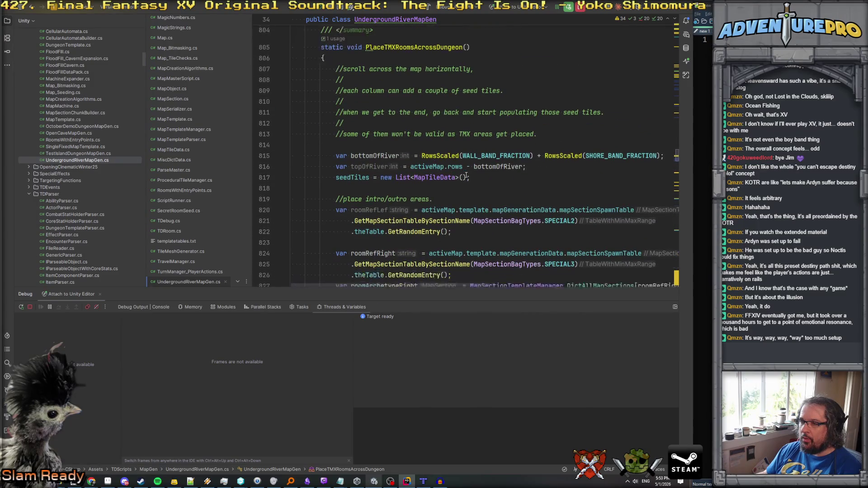
scroll(467, 174, "down", 1)
left_click(497, 136)
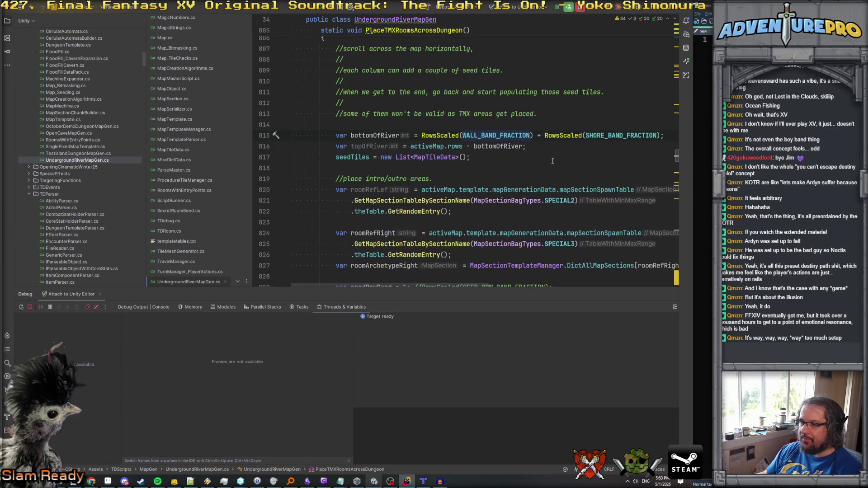
scroll(553, 160, "down", 5)
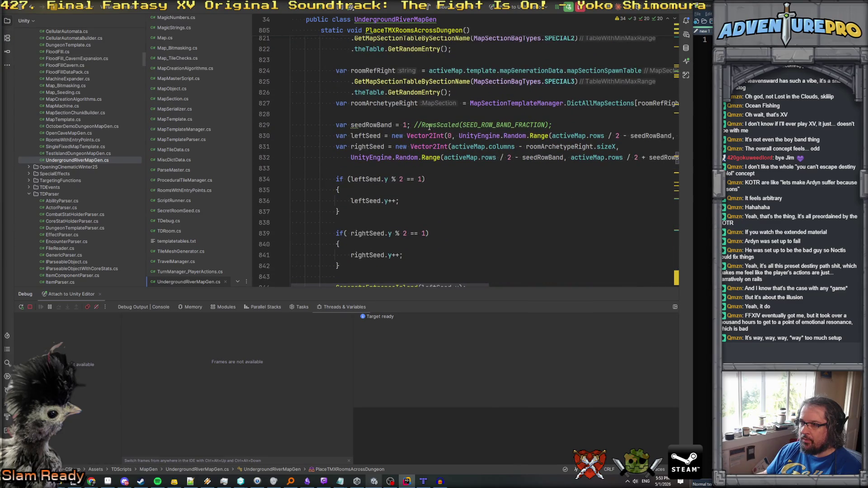
Delete '1; //' on line 829 so seedRowBand uses RowsScaled(SEED_ROW_BAND_FRACTION).
key("BackSpace")
key("BackSpace")
key("BackSpace")
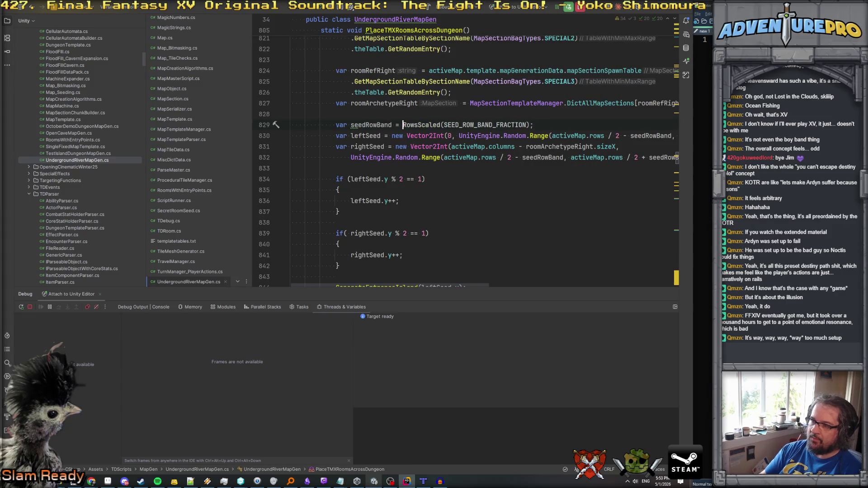
left_click(428, 110)
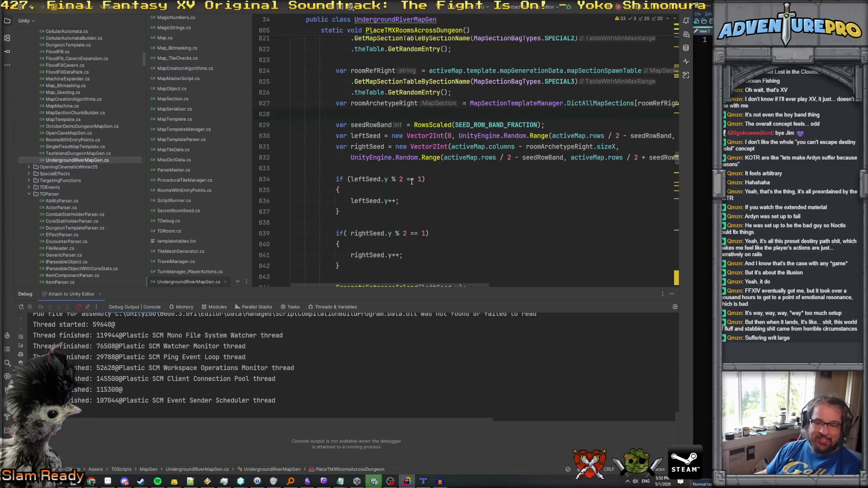
left_click(364, 484)
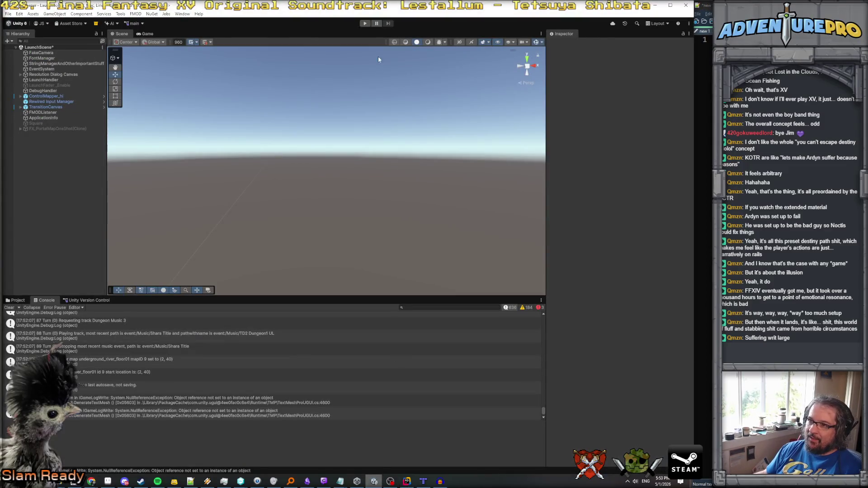
Launch a new Play-mode run of a freshly generated underground_river_floor01.
left_click(364, 24)
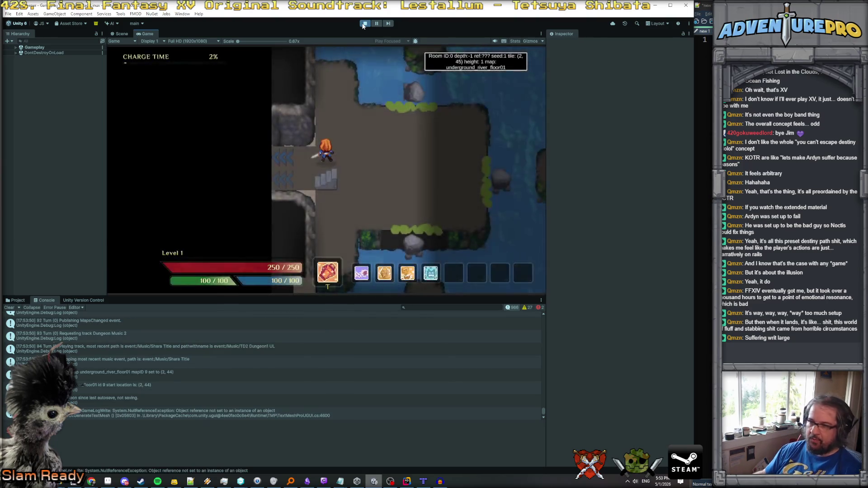
Walk the hero right across the river, then down, back, and along the island past the rock.
key("Right")
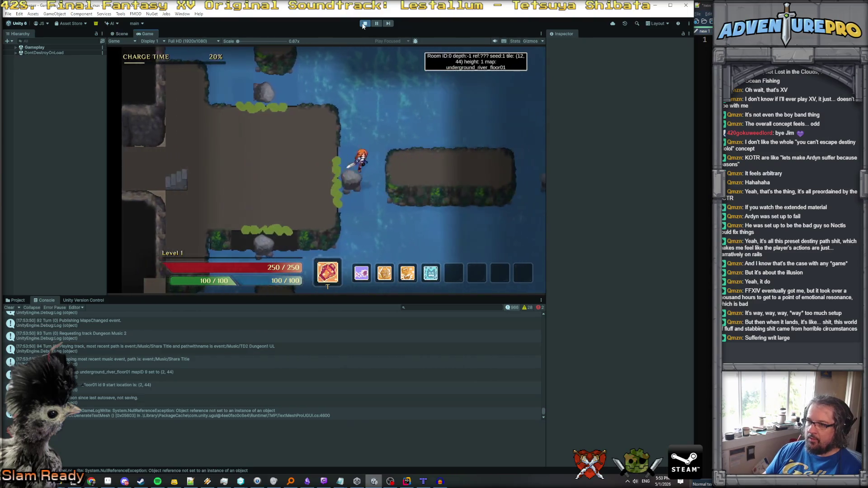
key("Right")
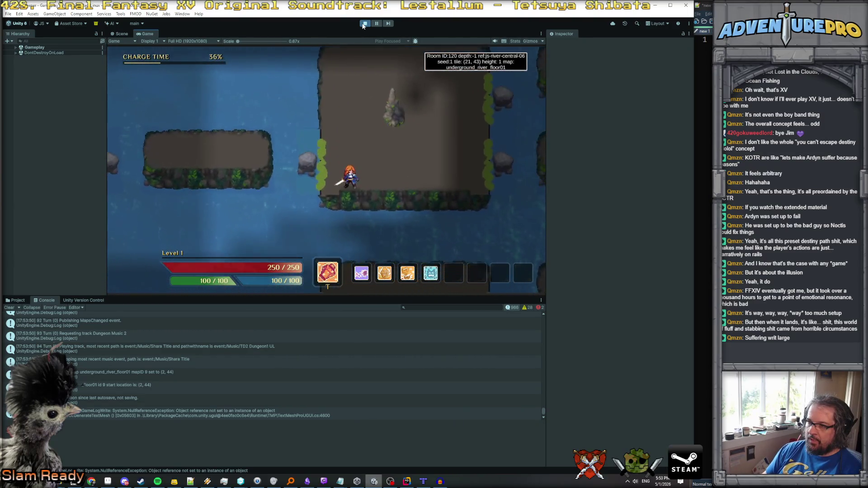
key("Right")
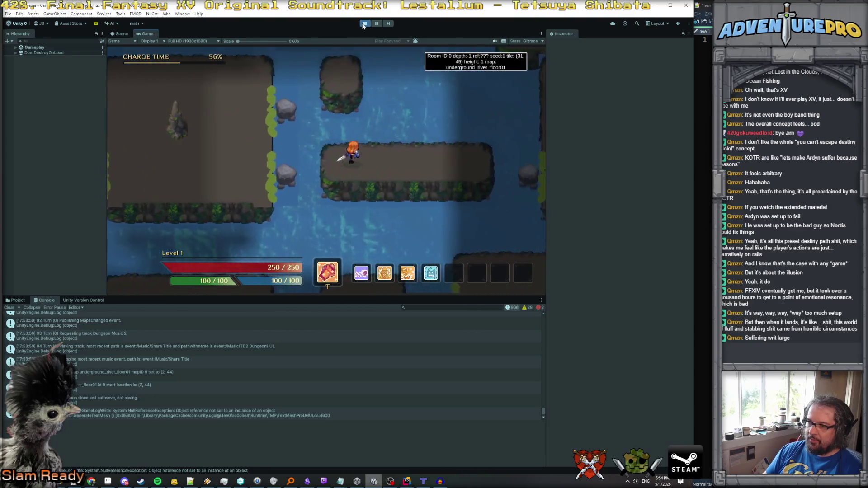
key("Down")
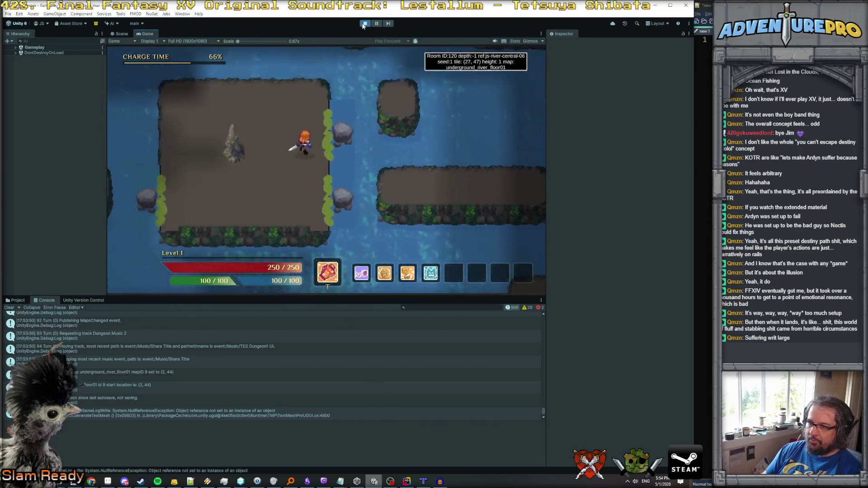
key("Up")
key("Left")
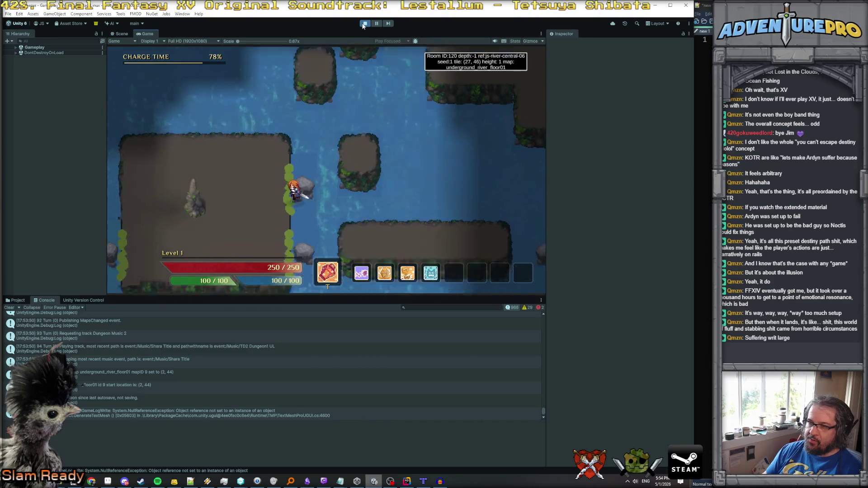
key("Right")
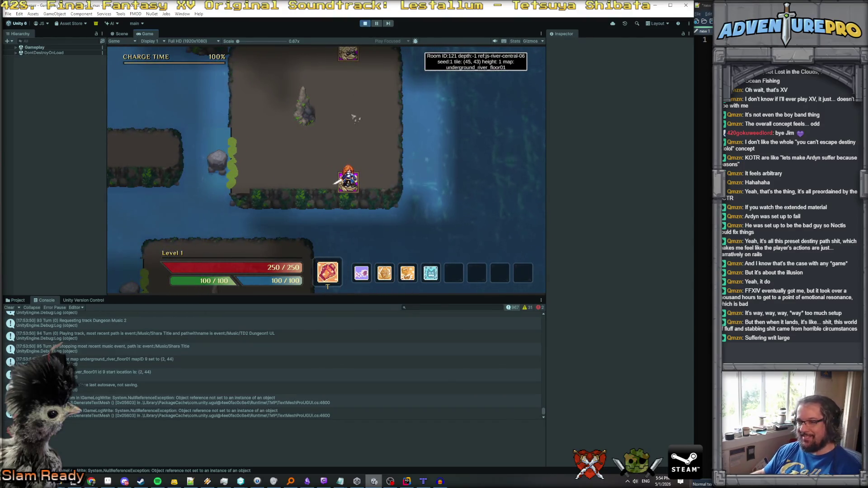
key("Up")
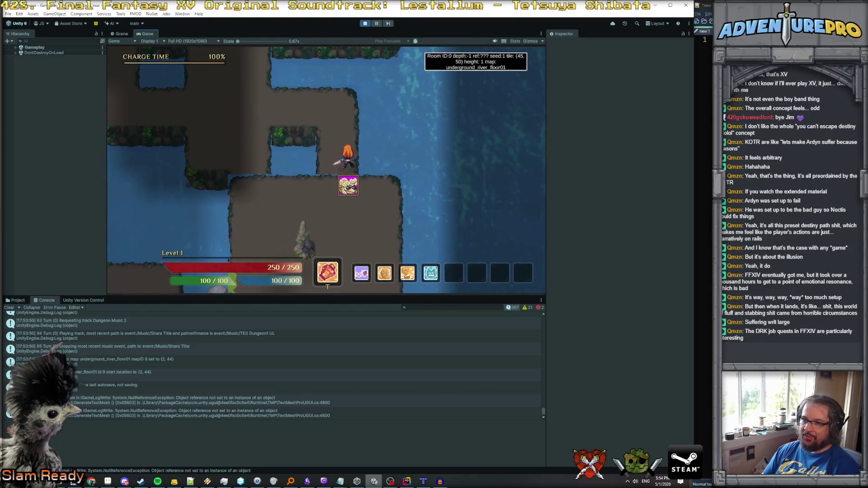
Walk up through the cave, left along the river, then south through two more rooms.
key("Left")
key("Left")
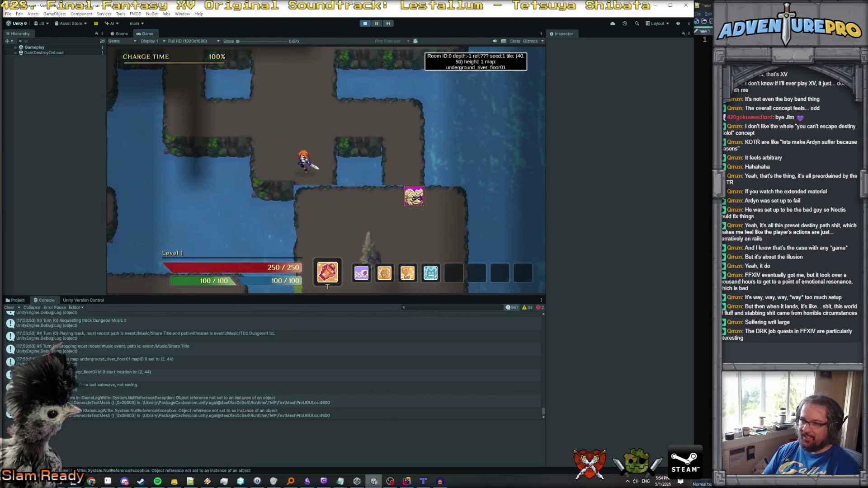
key("Left")
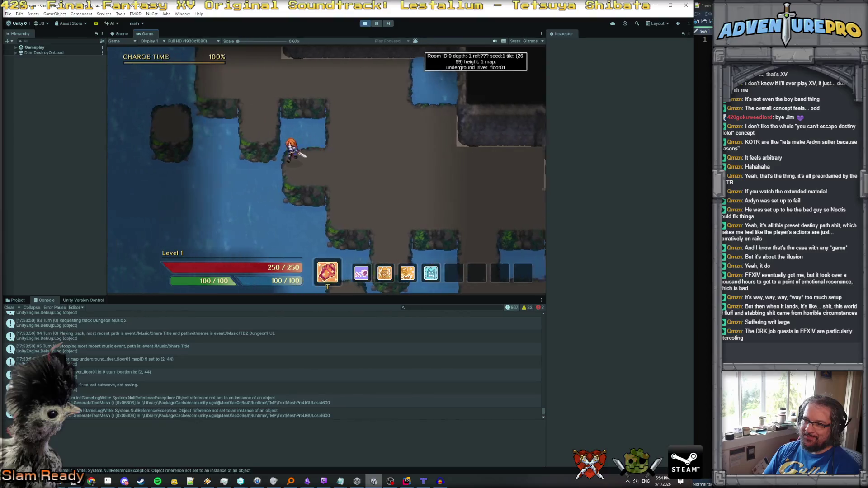
key("Up")
key("Up")
key("Up")
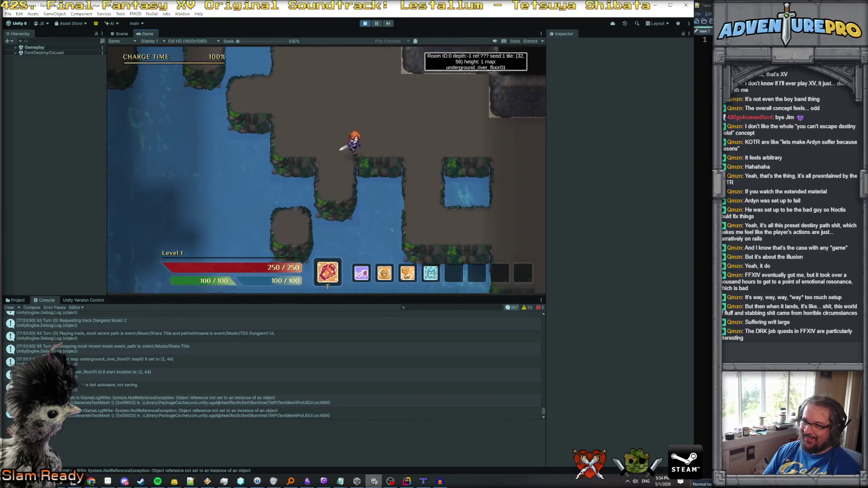
key("Up")
key("Up")
key("Up")
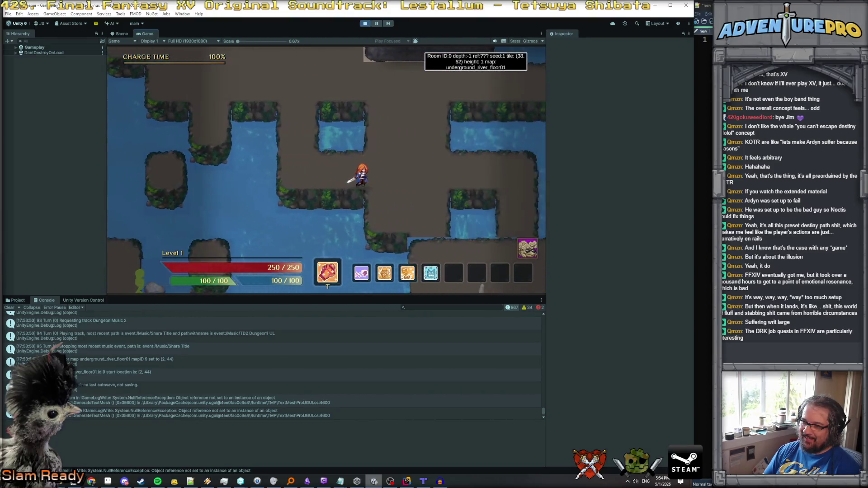
key("Up")
key("Up")
key("Up")
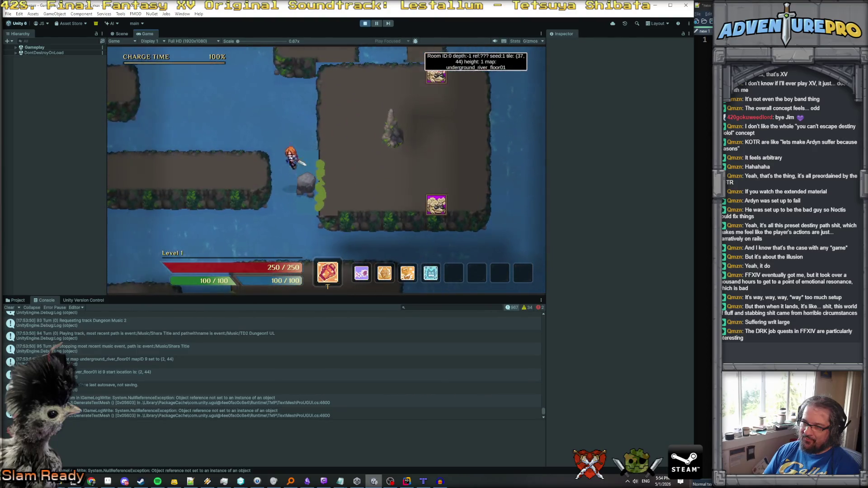
key("Left")
key("Left")
key("Left")
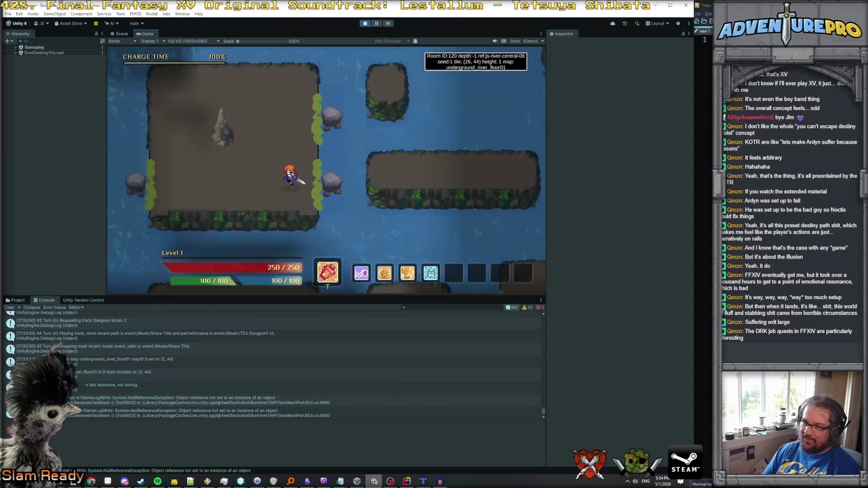
key("Left")
key("Left")
key("Left")
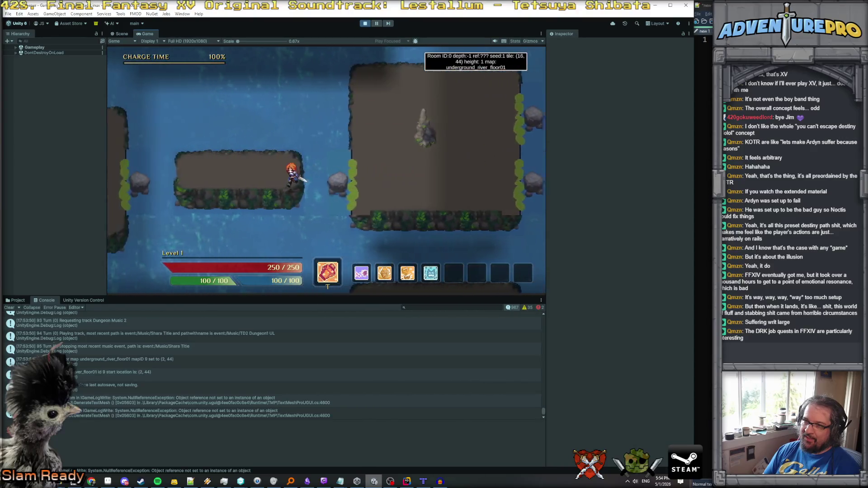
key("Left")
key("Left")
key("Left")
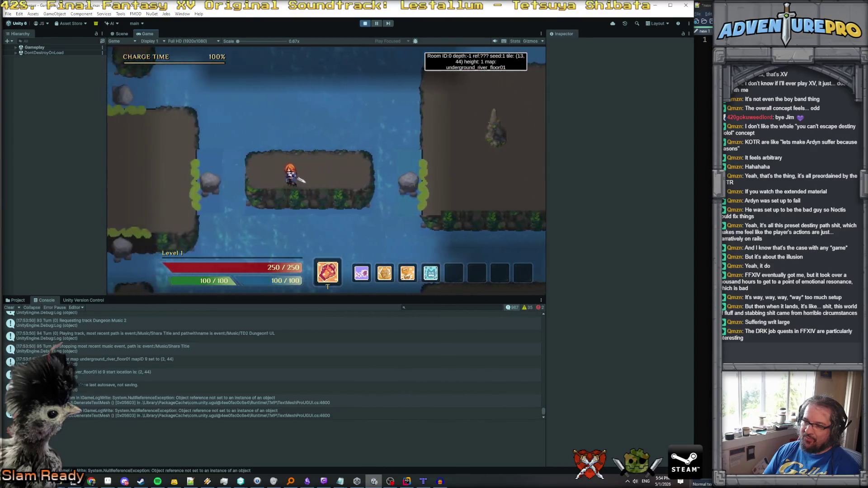
key("Up")
key("Up")
key("Up")
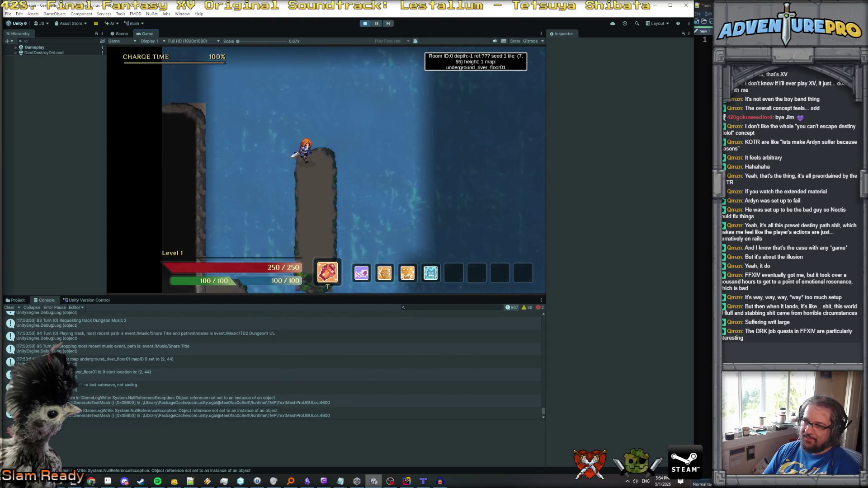
key("Down")
key("Down")
key("Down")
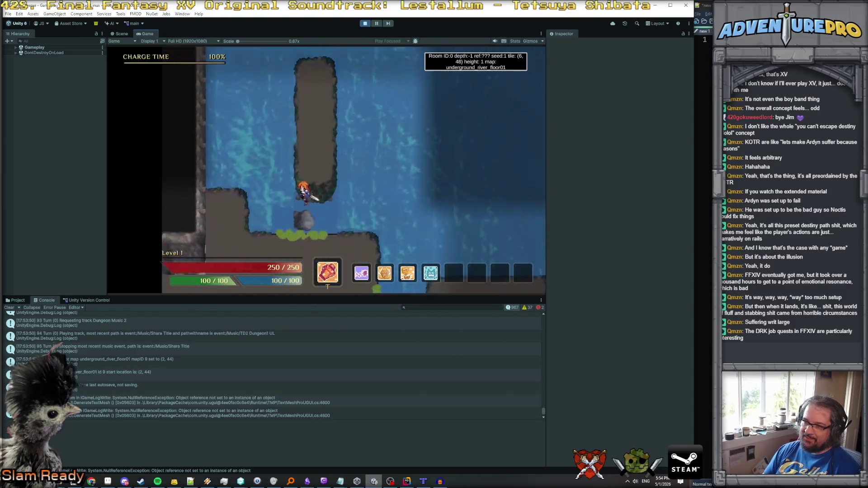
key("Down")
key("Down")
key("Down")
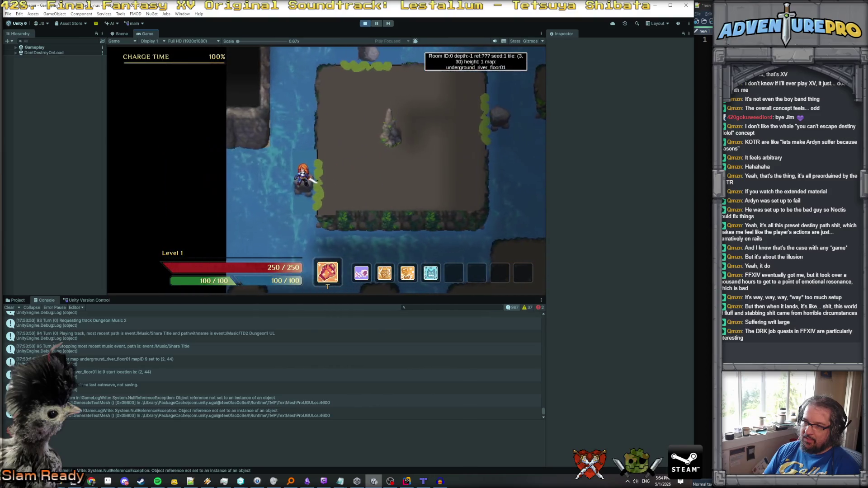
key("Down")
key("Down")
key("Down")
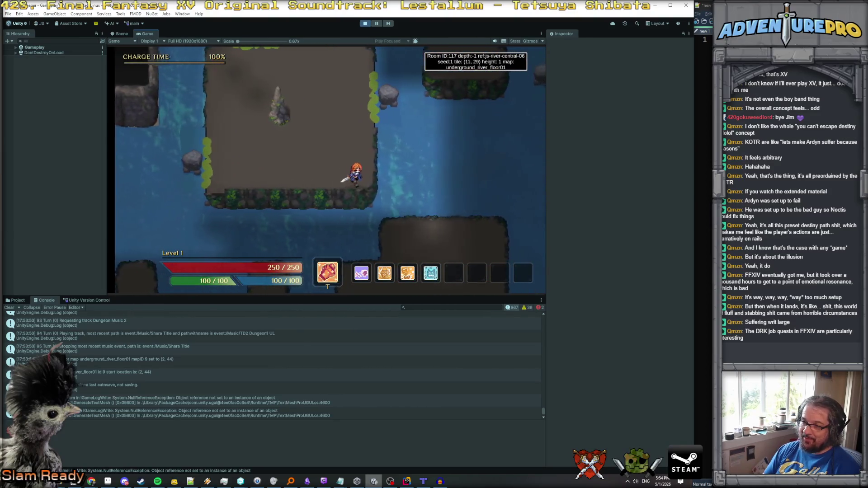
Step back up-left, then head right and down into room 118 and up toward the enemy room.
key("Up")
key("Left")
key("Up")
key("Left")
key("Up")
key("Left")
key("Up")
key("Left")
key("Up")
key("Left")
key("Up")
key("Left")
key("Up")
key("Left")
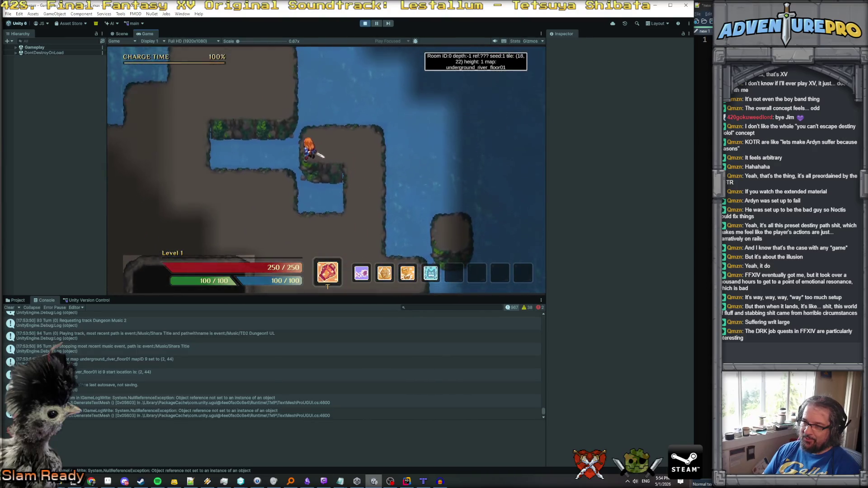
key("Right")
key("Right")
key("Right")
key("Down")
key("Right")
key("Down")
key("Right")
key("Down")
key("Right")
key("Down")
key("Right")
key("Down")
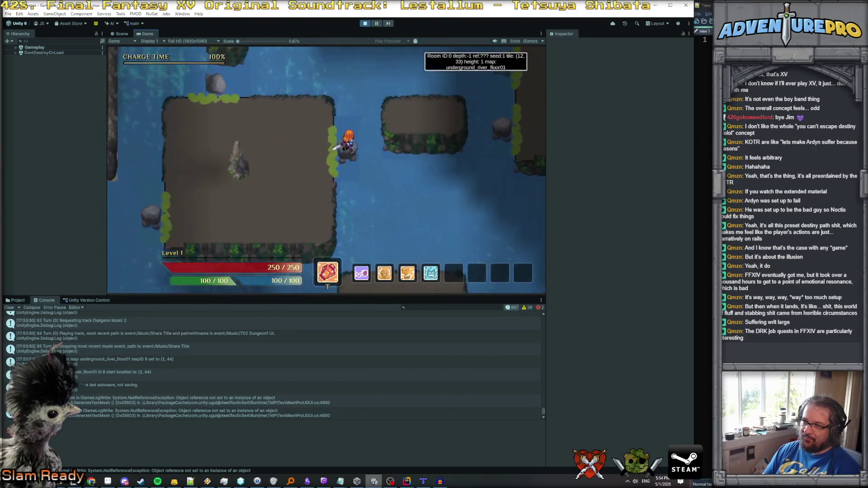
key("Right")
key("Down")
key("Right")
key("Down")
key("Right")
key("Down")
key("Right")
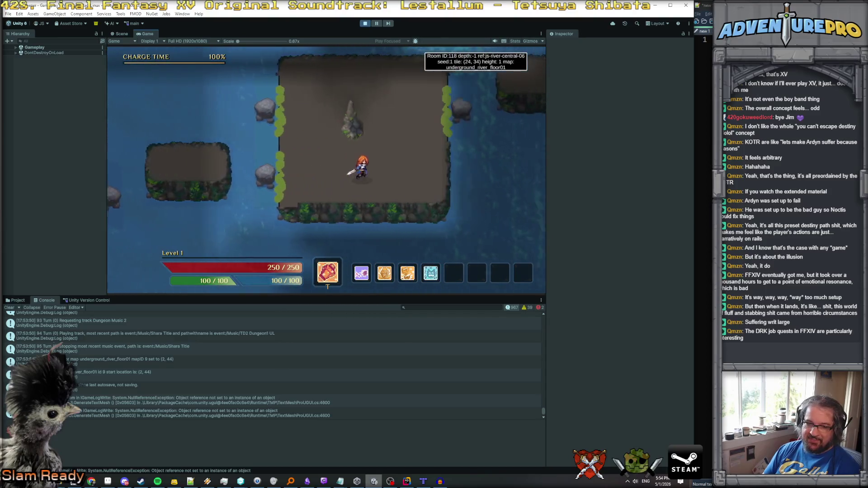
key("Right")
key("Right")
key("Right")
key("Down")
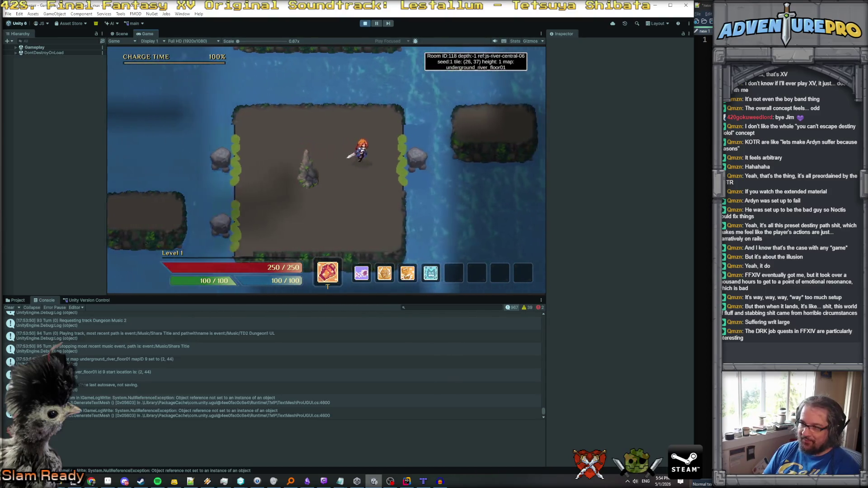
key("Right")
key("Right")
key("Right")
key("Up")
key("Up")
key("Up")
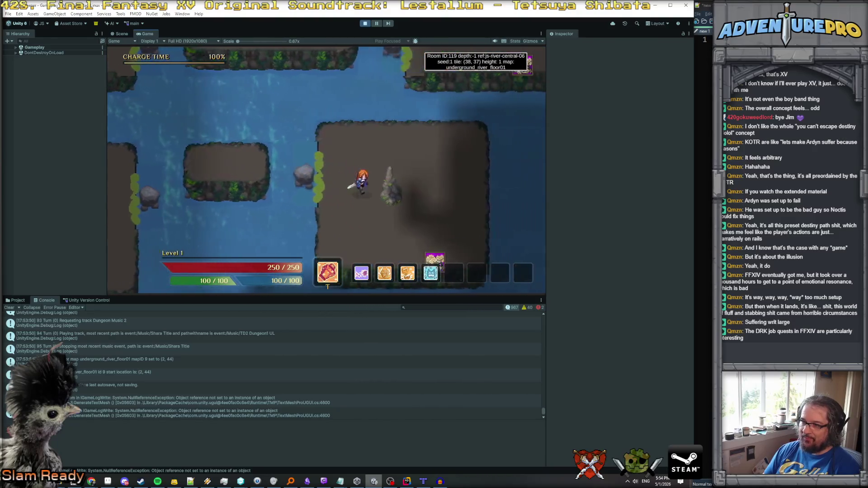
key("Up")
key("Up")
key("Up")
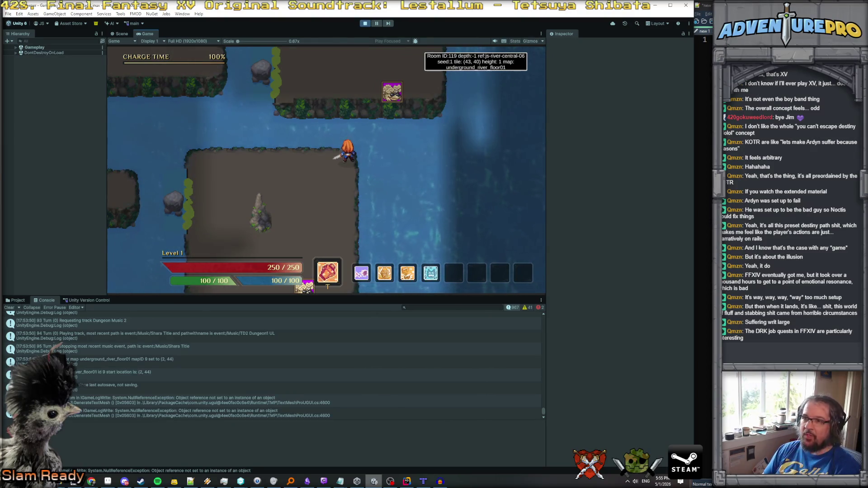
Fire the Grappling Hook at a target tile down and left across the water.
key("Left")
key("1")
key("Down")
key("Down")
key("Left")
key("Left")
key("Left")
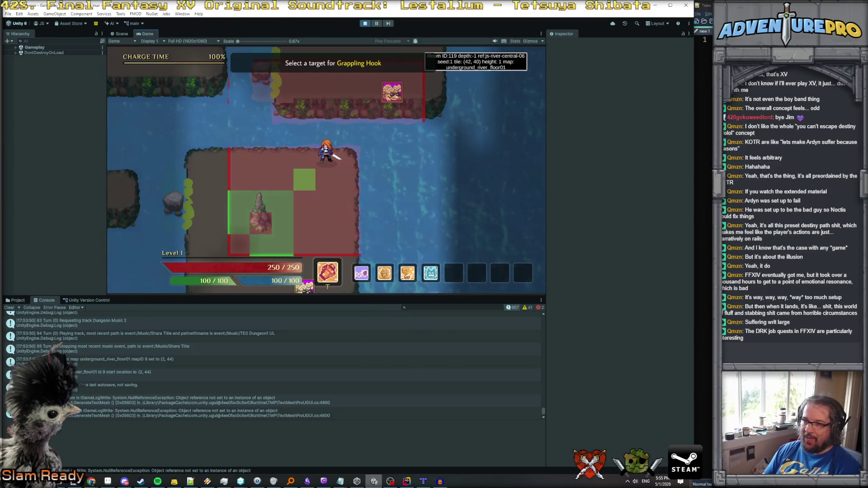
key("Return")
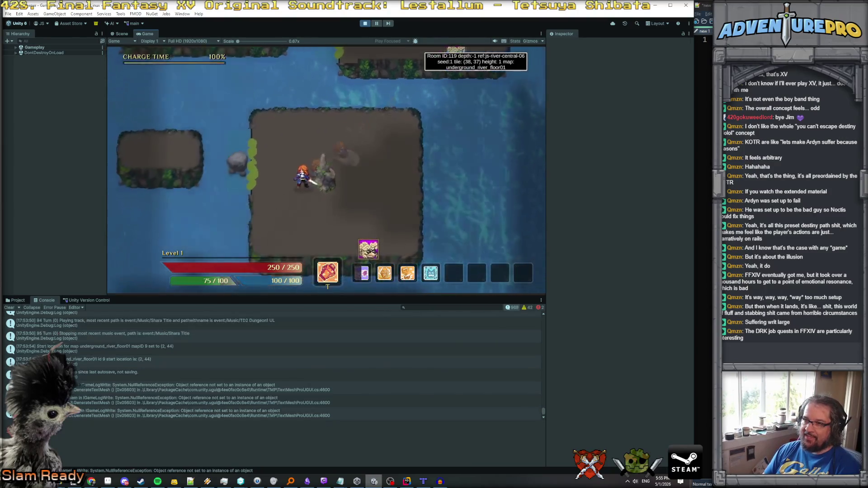
Walk left onto the next platform and grapple up to the top shore beside the pillar.
key("Left")
key("Left")
key("Left")
key("Up")
key("Up")
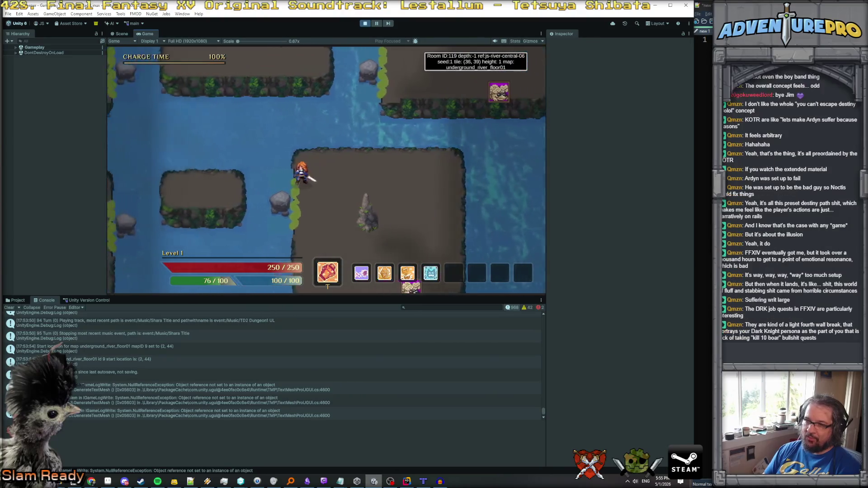
key("Left")
key("Left")
key("Left")
key("Down")
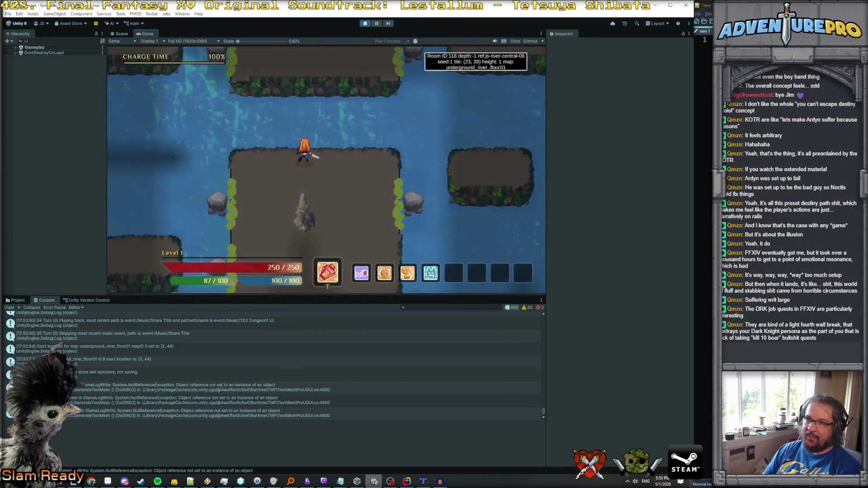
key("Left")
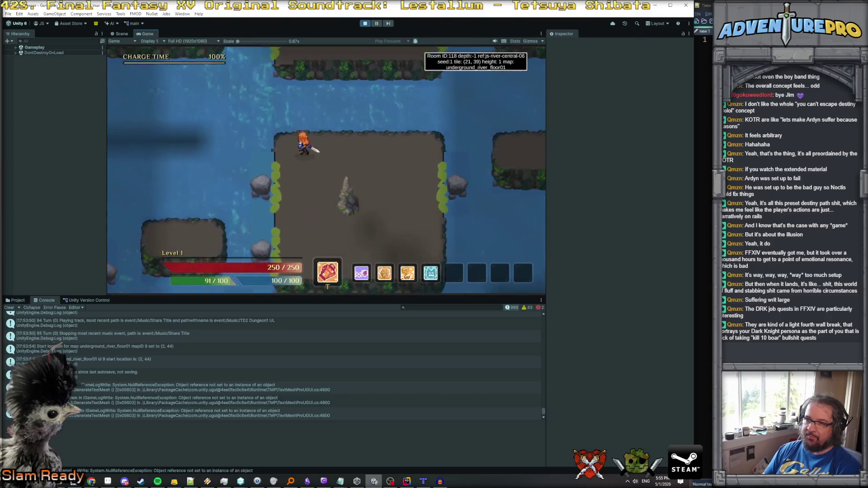
key("t")
key("Up")
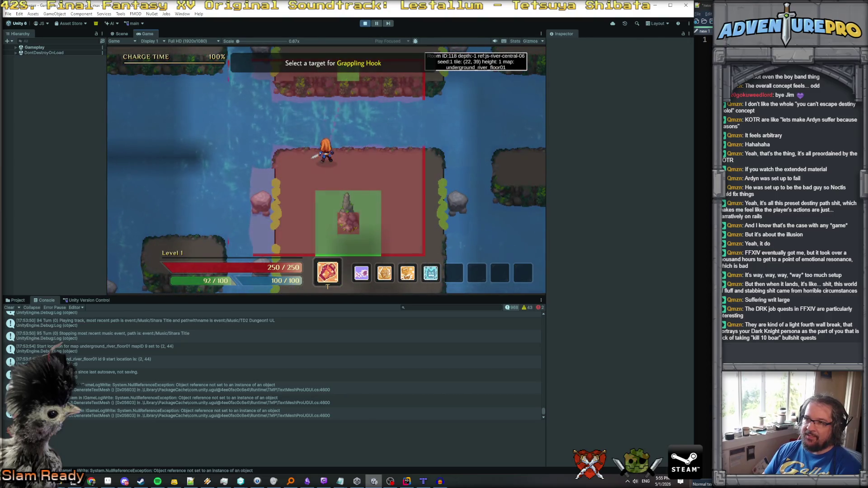
left_click(346, 200)
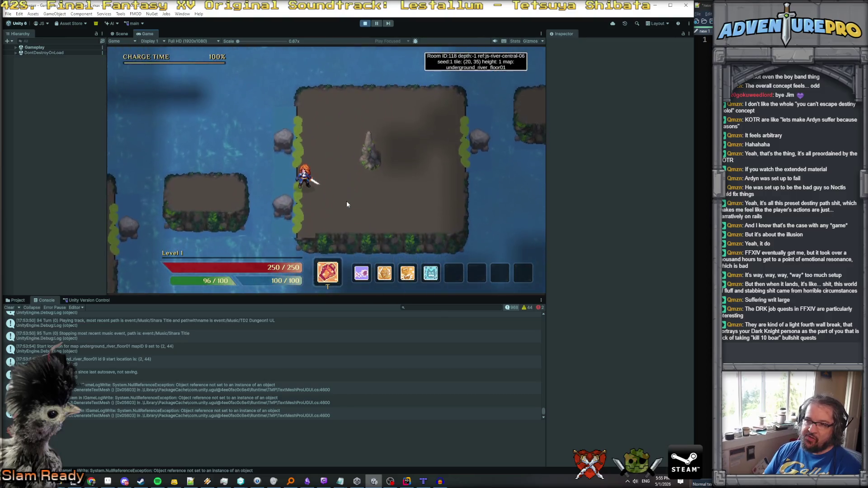
Cross the river through room 120 into enemy room 121 and bring up the debug console.
key("Left")
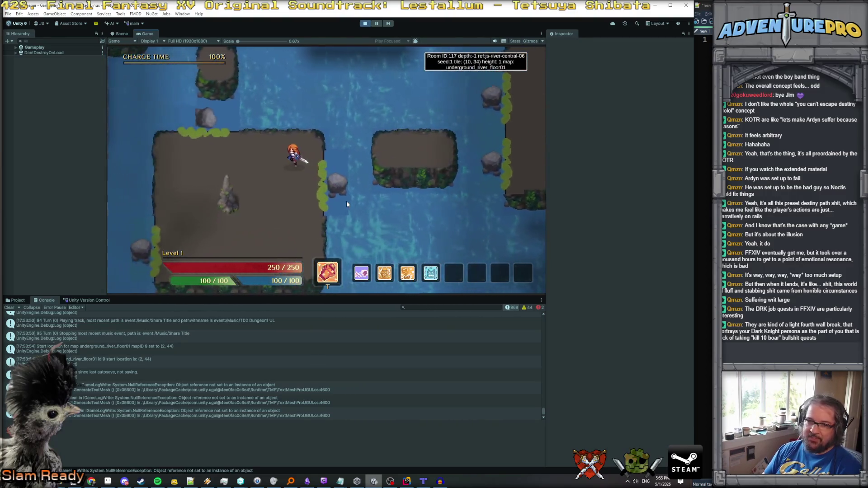
key("Down")
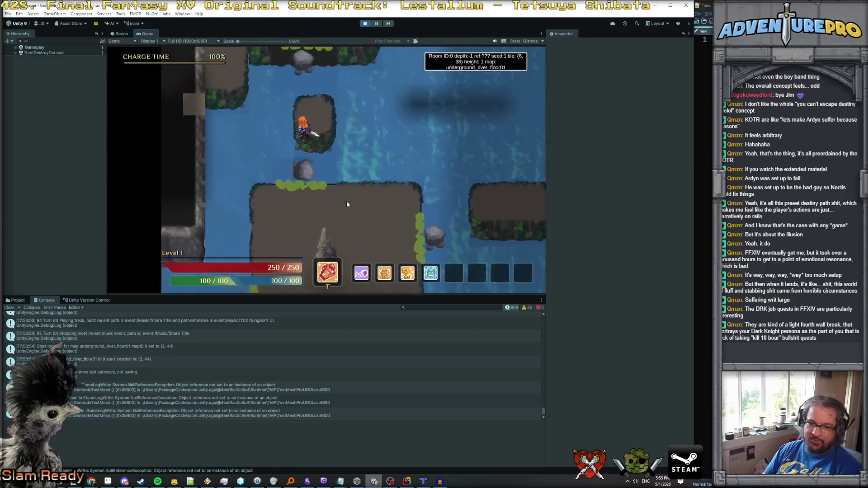
key("Right")
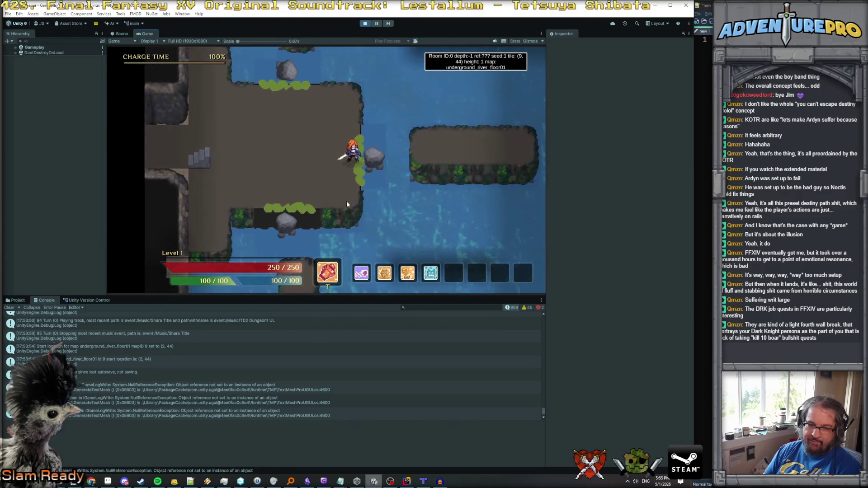
key("Right")
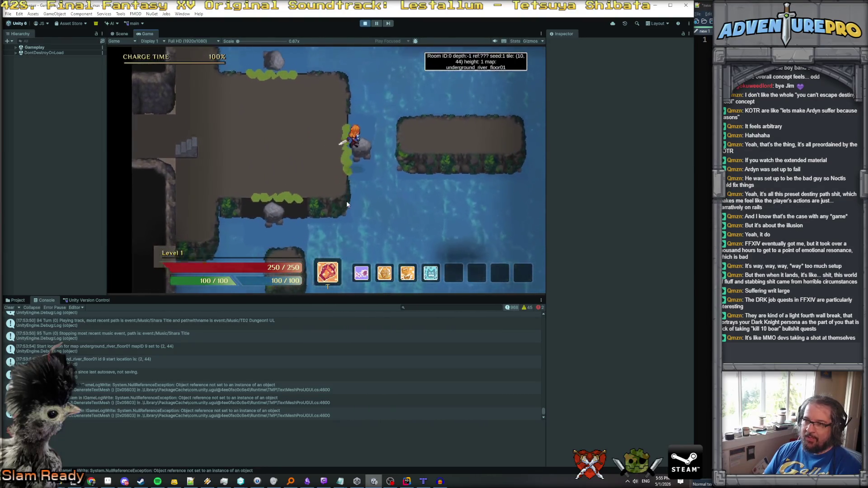
key("Right")
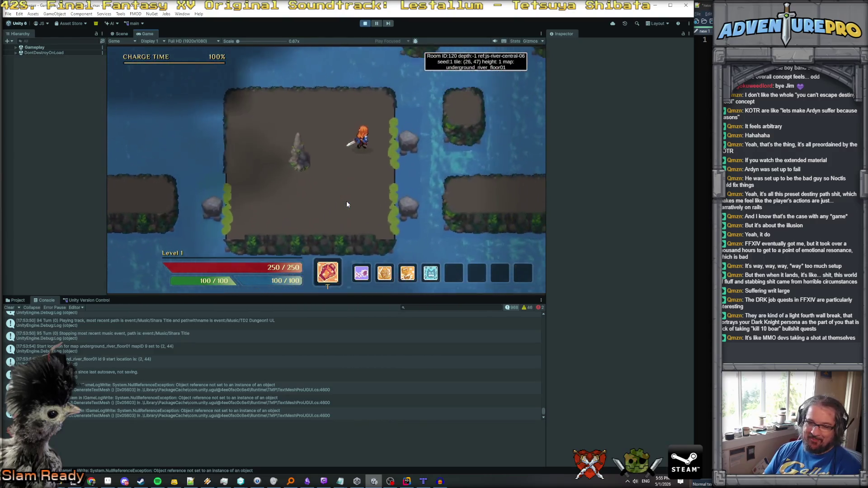
key("Right")
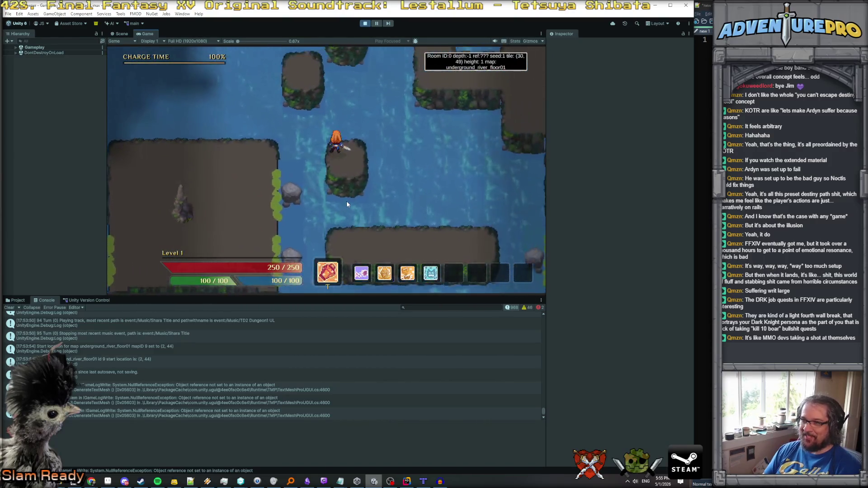
key("Right")
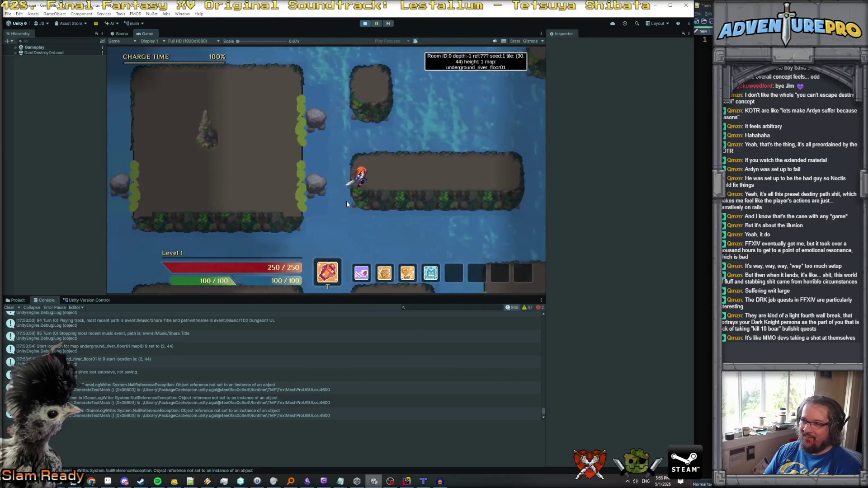
key("Right")
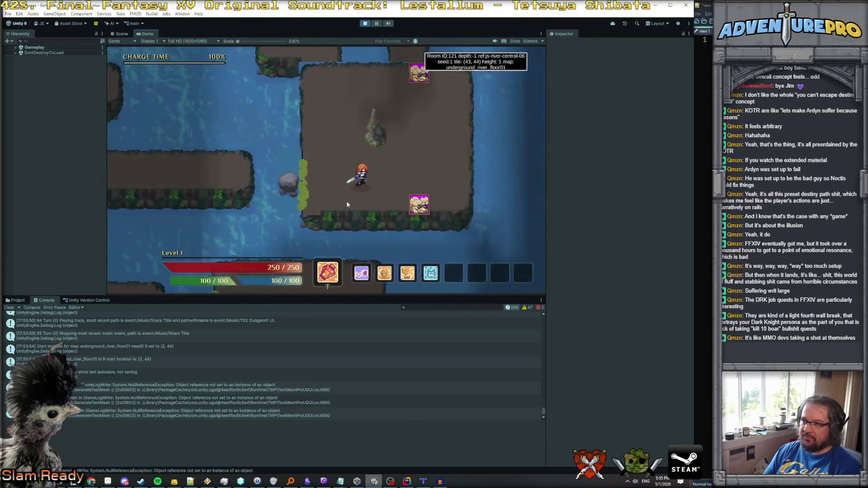
key("Tab")
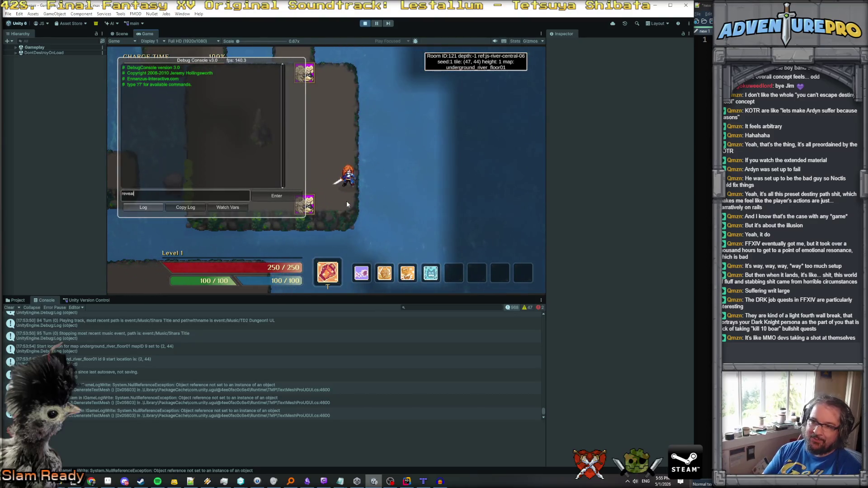
Toggle the debug console, reveal the room map overlay with M, and exit play mode with Ctrl+P.
key("Tab")
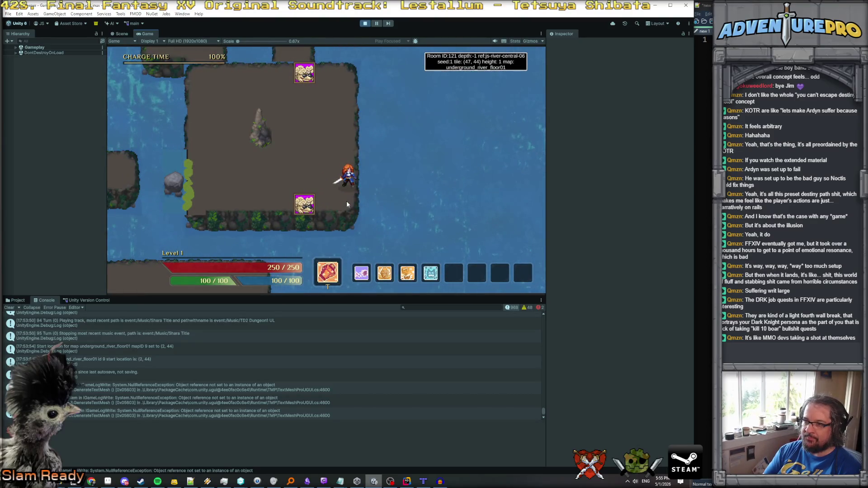
key("m")
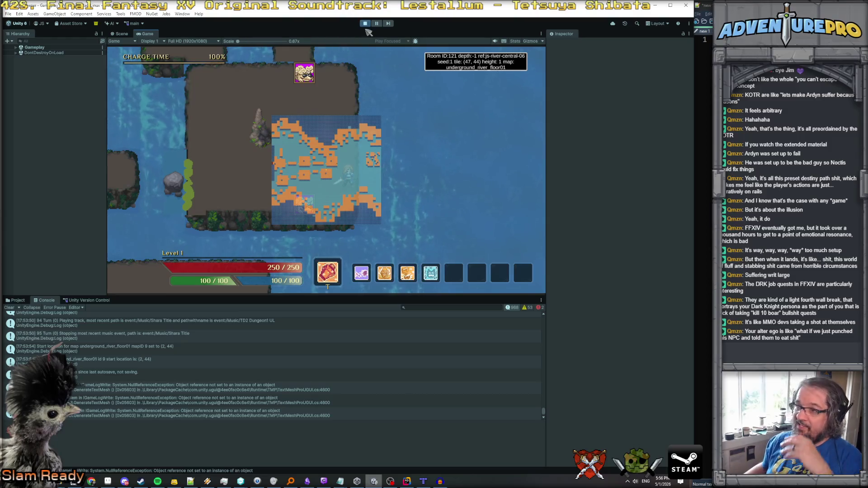
key("ctrl+p")
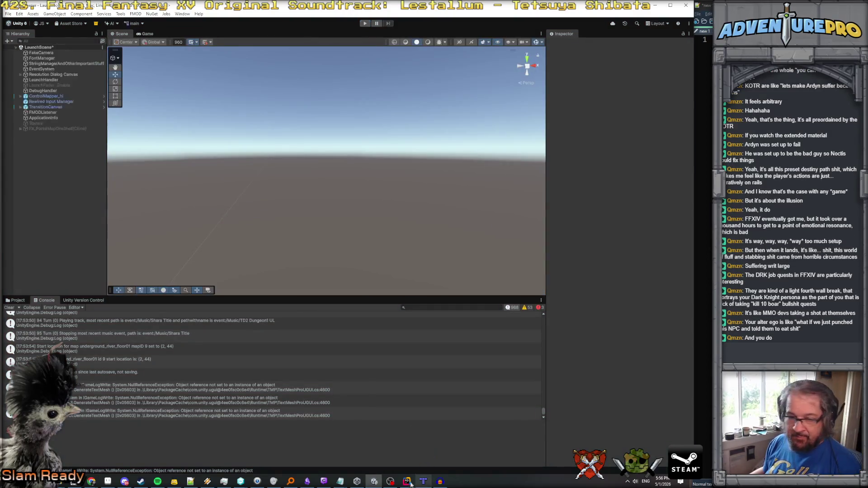
In Rider, search all files for WALL_SHORT and preview its assignment in TDTMXParser.cs.
left_click(407, 481)
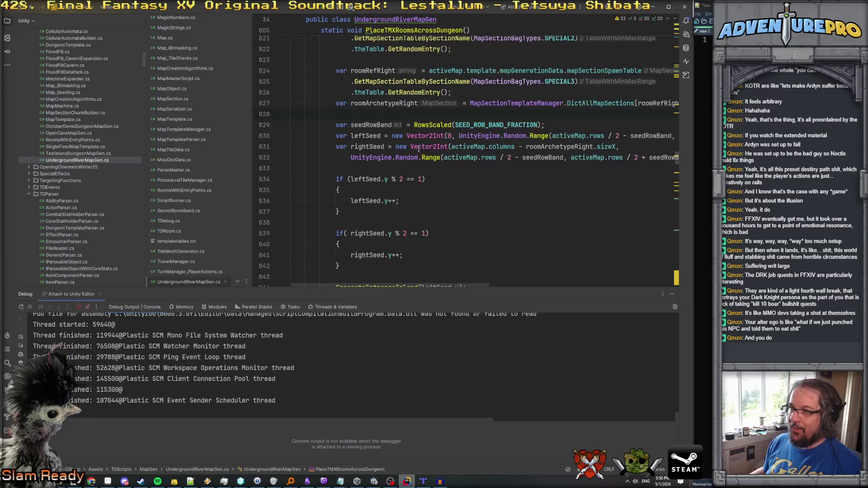
left_click(446, 187)
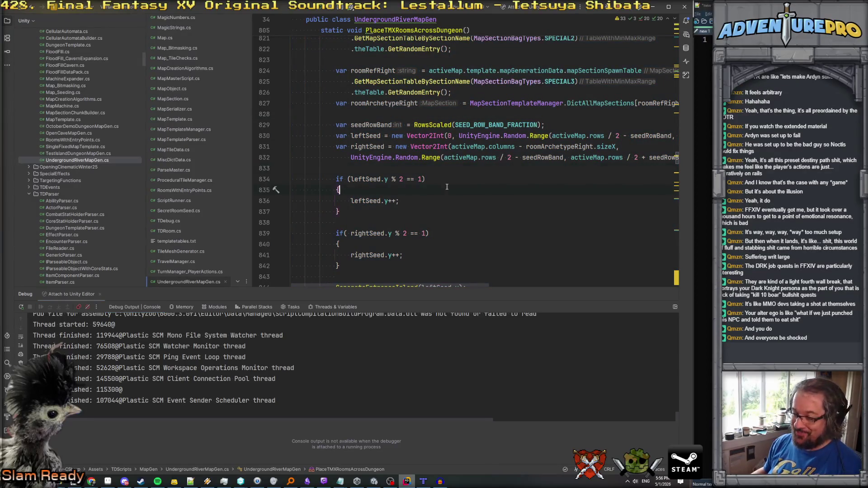
key("ctrl+shift+f")
type("WALL_")
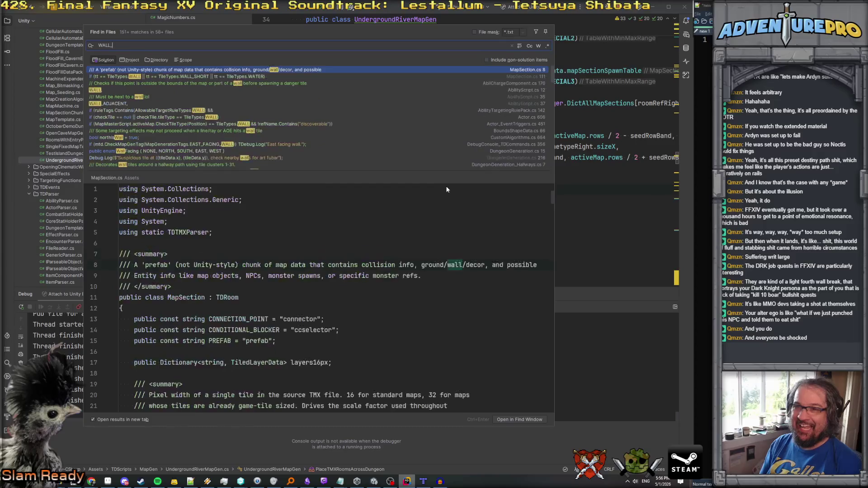
type("SHORT")
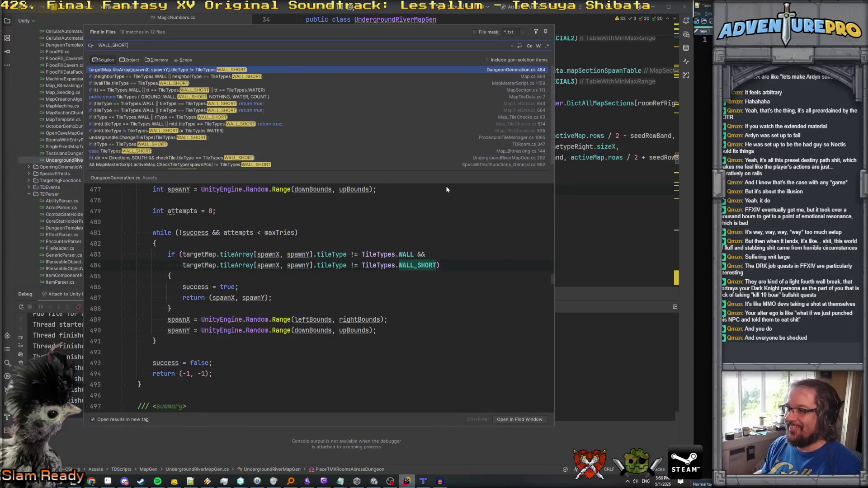
scroll(521, 132, "down", 1)
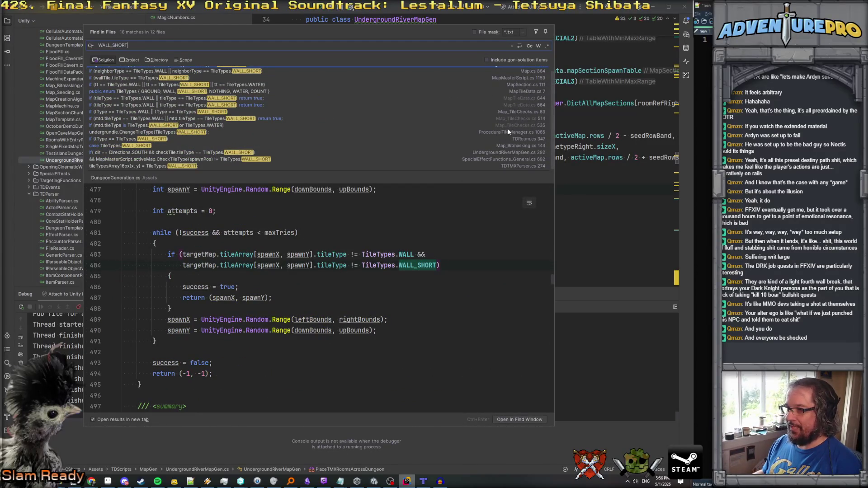
left_click(507, 131)
left_click(513, 166)
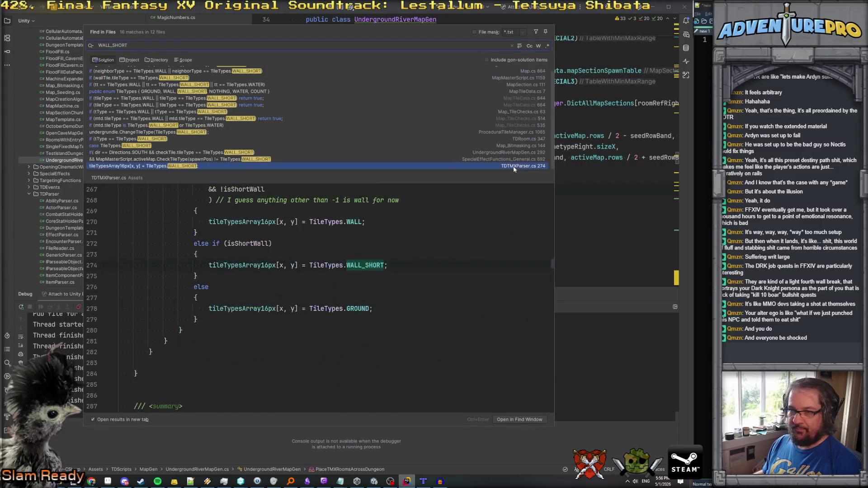
scroll(244, 314, "up", 3)
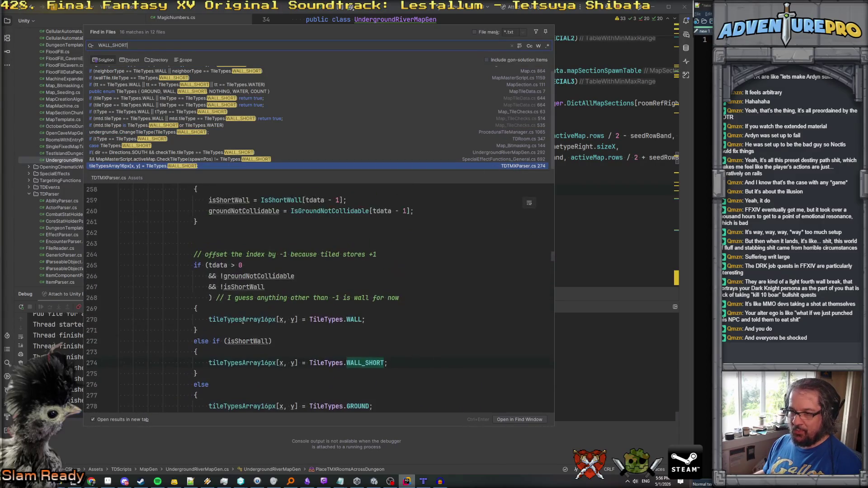
Search for isShortWall, open the IsShortWall[index] = true hit, and add a line above shortWallIndices.
double_click(242, 341)
key("ctrl+shift+f")
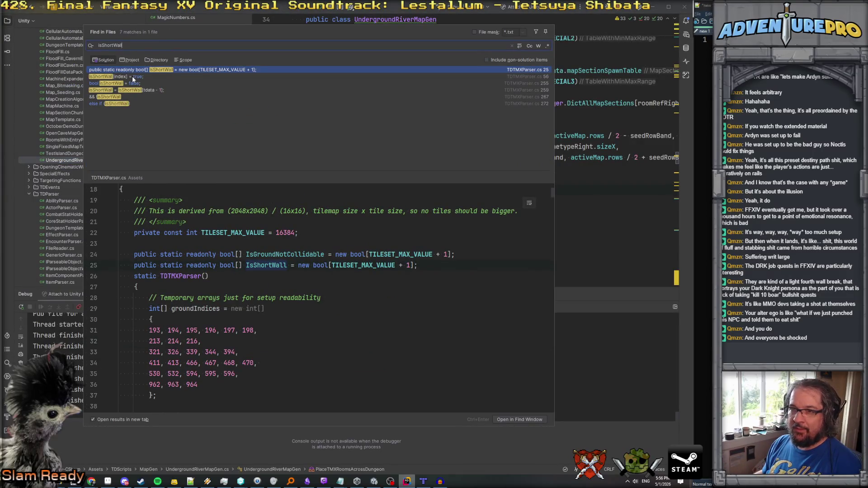
left_click(134, 77)
scroll(229, 258, "up", 4)
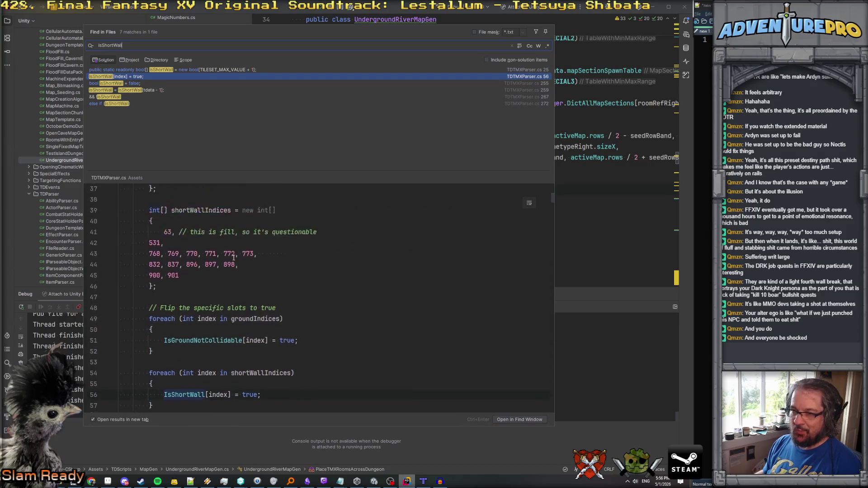
scroll(234, 257, "up", 3)
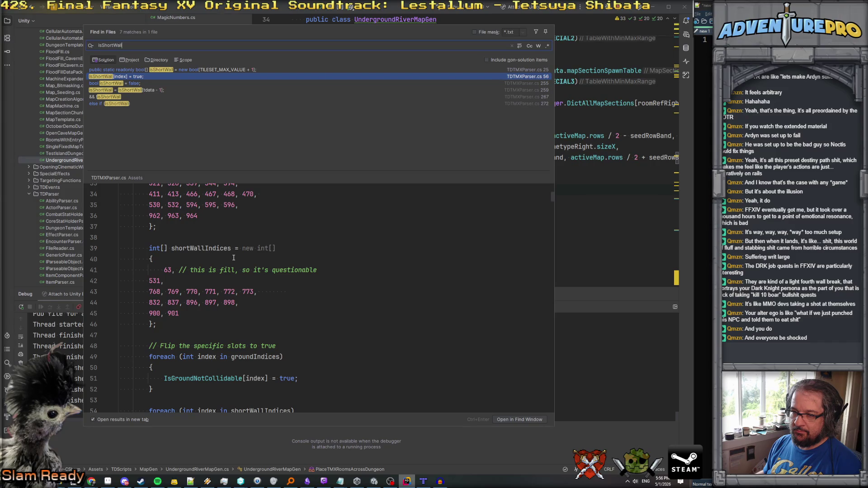
key("Return")
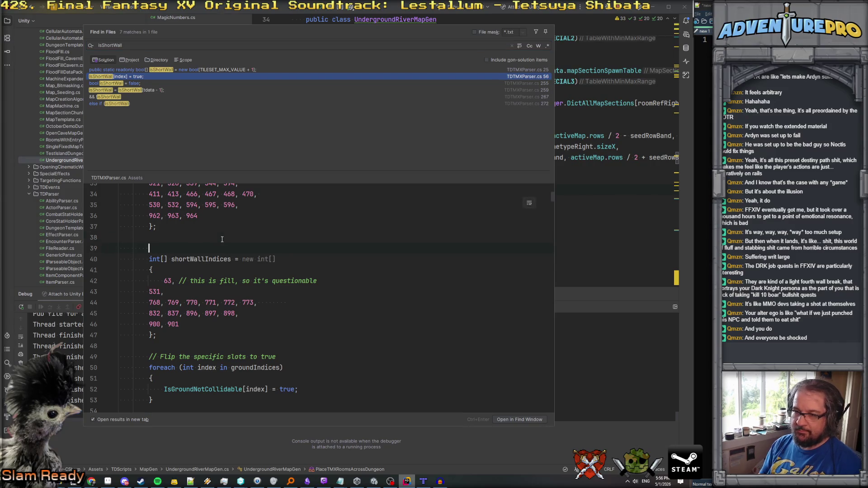
Type a joking // comment addressed to a teammate above shortWallIndices, save, and switch to Tiled.
type("//")
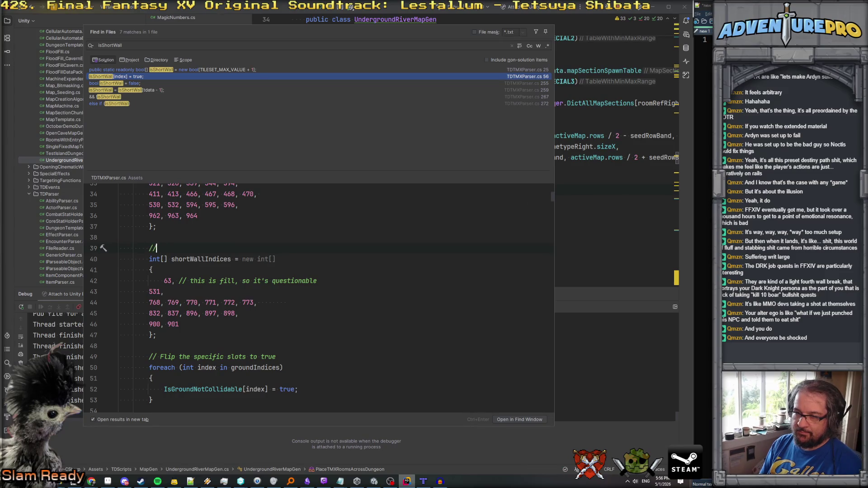
type("jim: and")
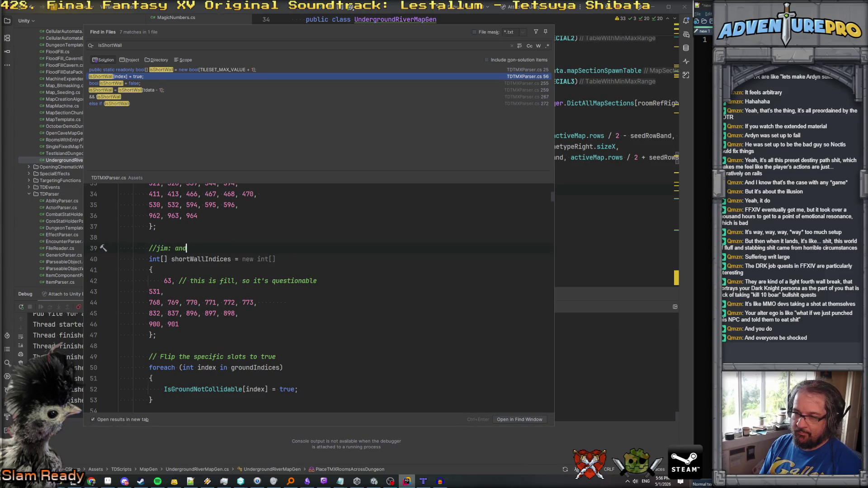
type("rew I thought we we")
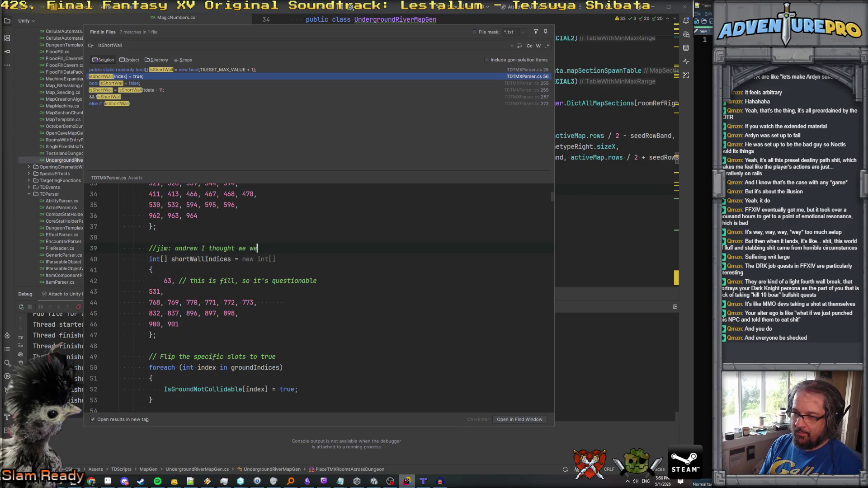
type("re friends </3")
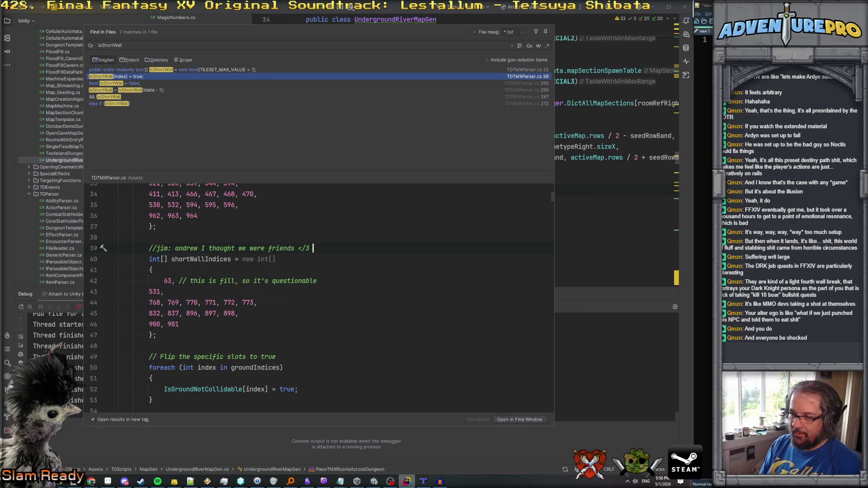
key("ctrl+s")
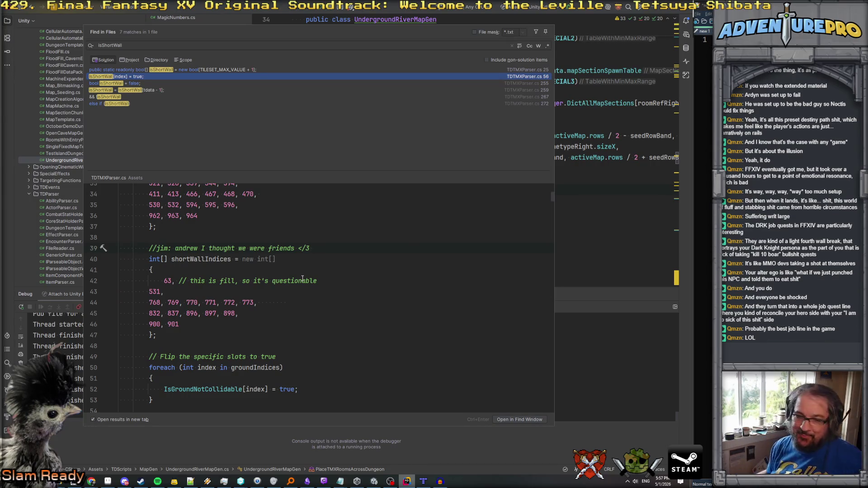
scroll(302, 279, "up", 1)
scroll(330, 369, "down", 2)
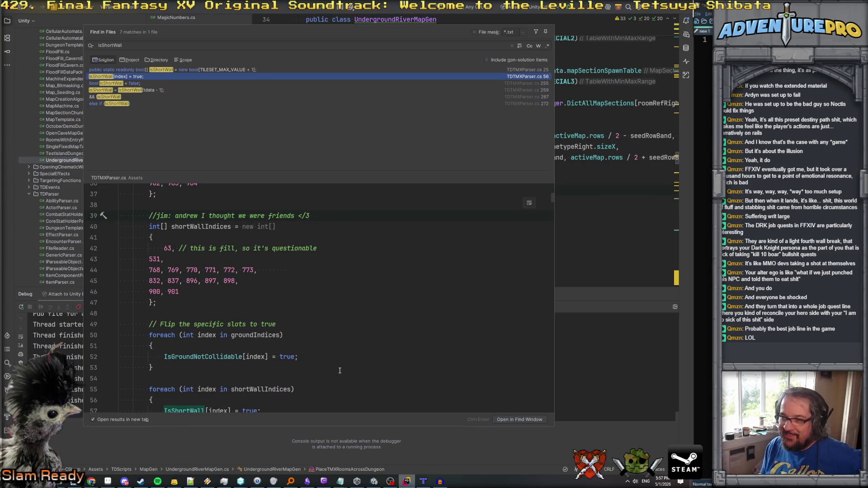
left_click(423, 481)
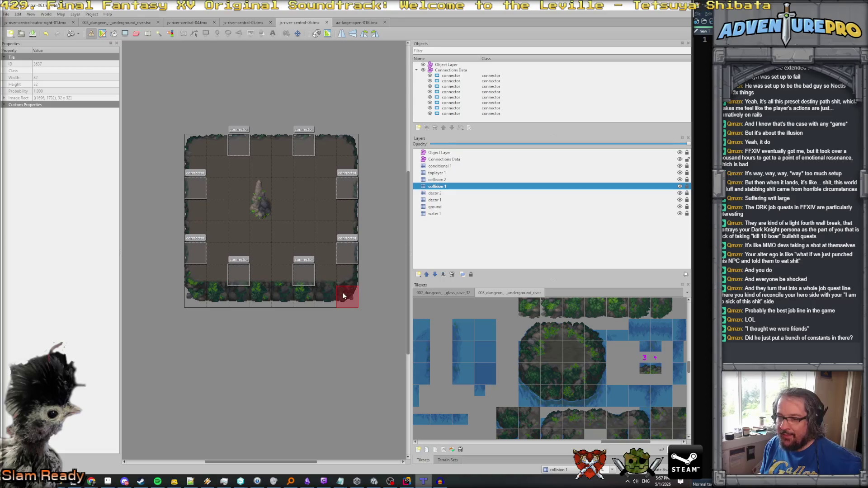
Enlarge the Tilesets panel, zoom out to the whole underground river sheet, then return to Rider.
scroll(504, 340, "down", 2)
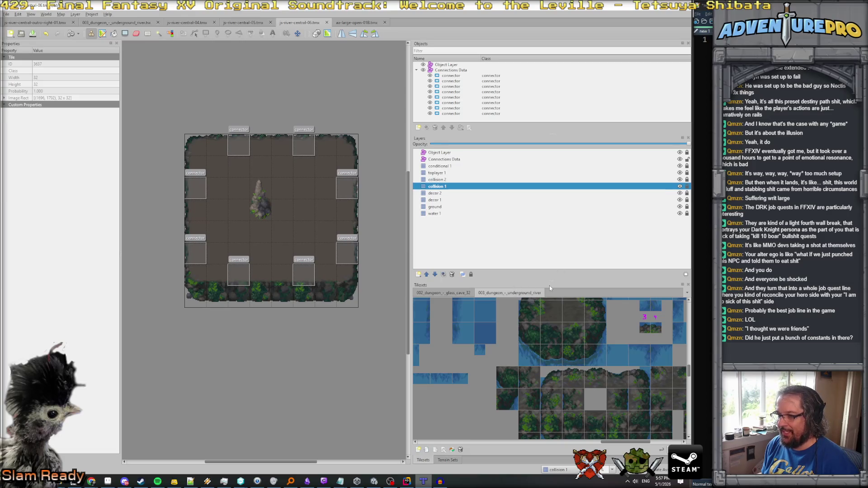
left_click_drag(551, 281, 550, 197)
scroll(532, 341, "down", 3)
scroll(532, 341, "down", 5)
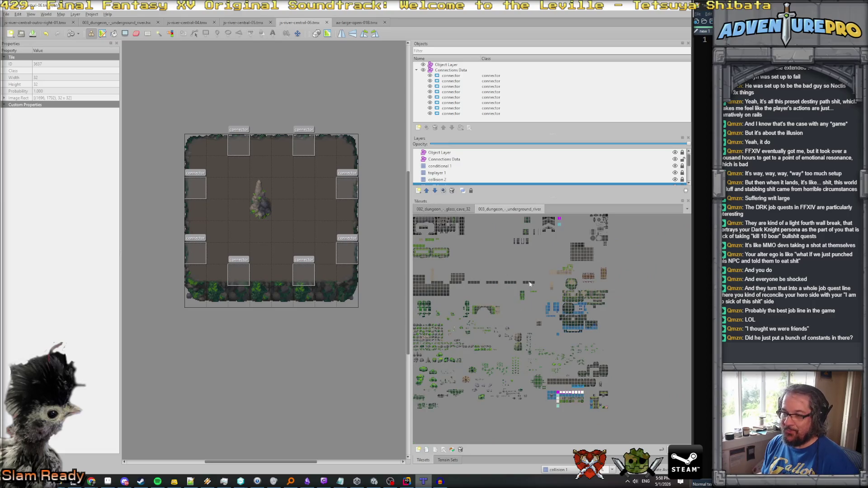
key("alt+Tab")
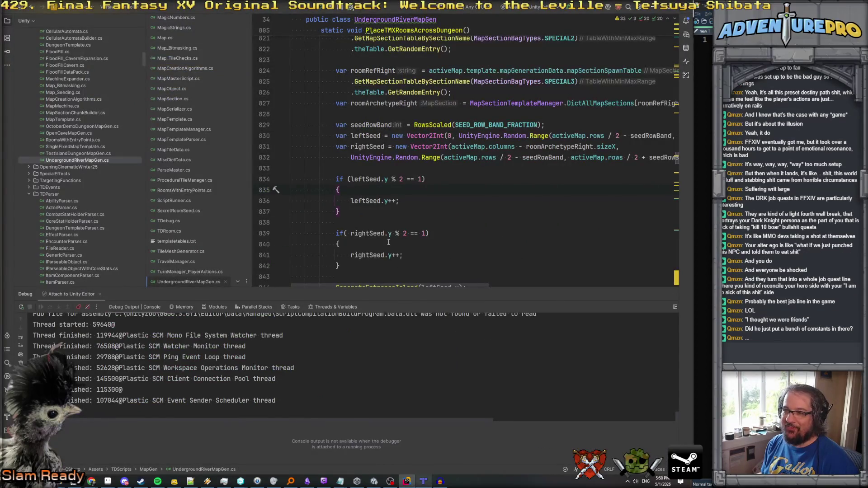
key("ctrl+shift+f")
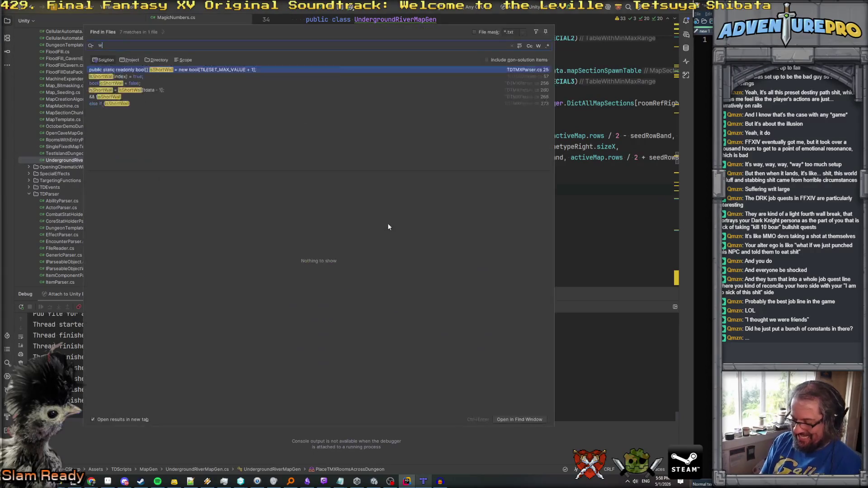
type("were frie")
key("BackSpace")
type("end")
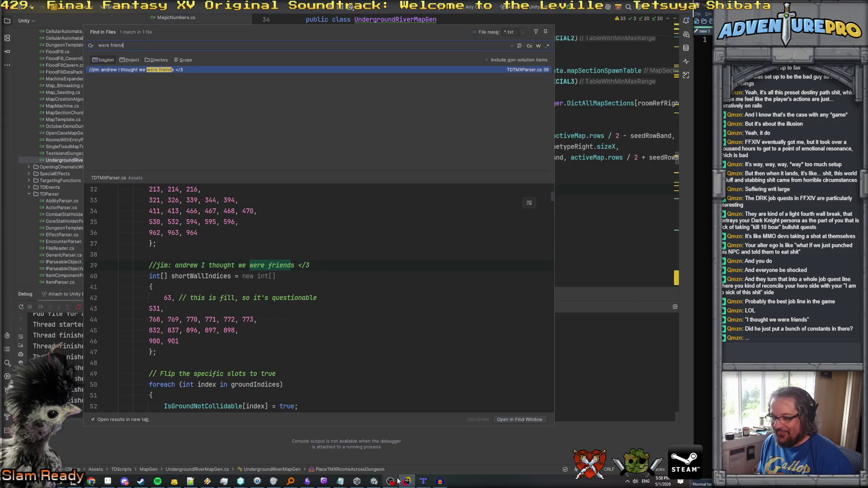
left_click(423, 480)
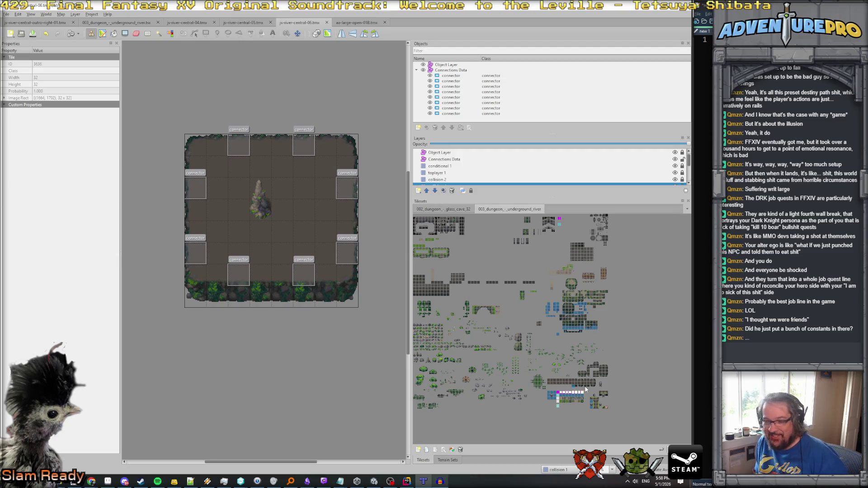
Zoom and pan the Tilesets dock, then switch it to the Terrain Sets list with both Unnamed Sets.
scroll(585, 388, "up", 4)
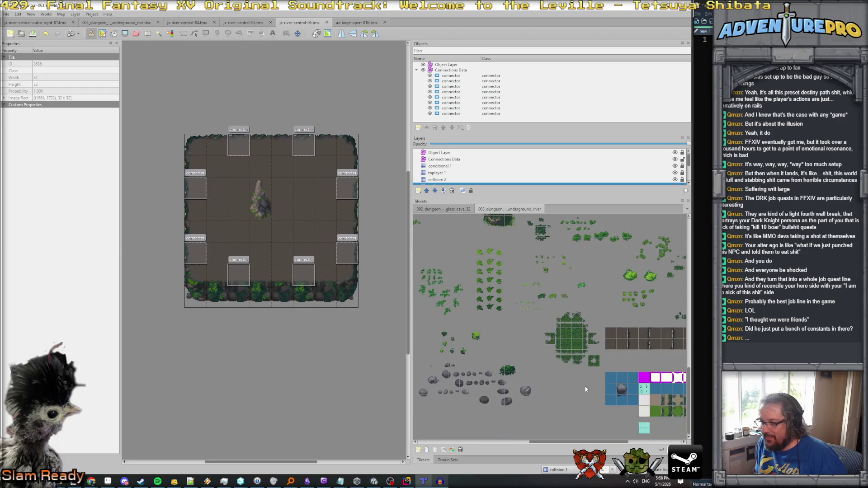
scroll(582, 385, "up", 5)
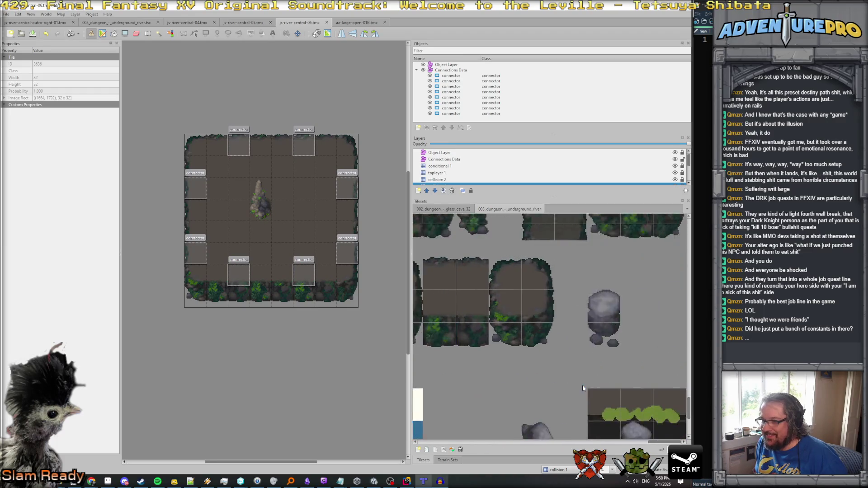
scroll(582, 385, "down", 5)
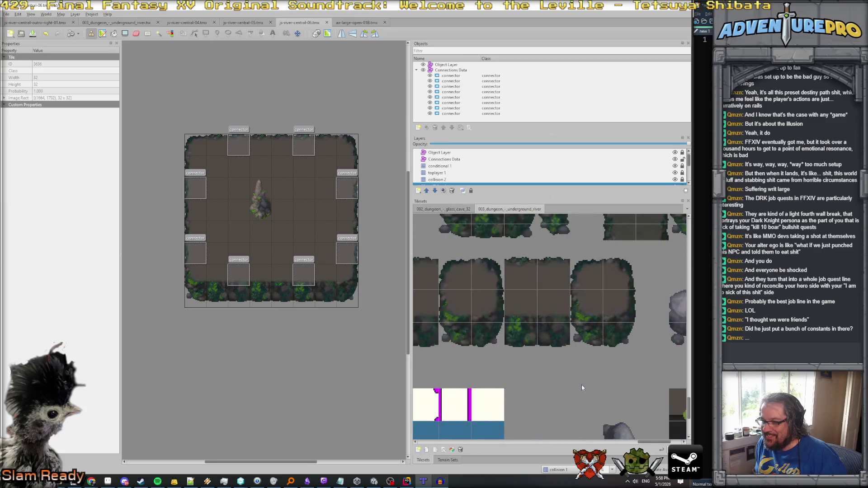
scroll(606, 356, "left", 2)
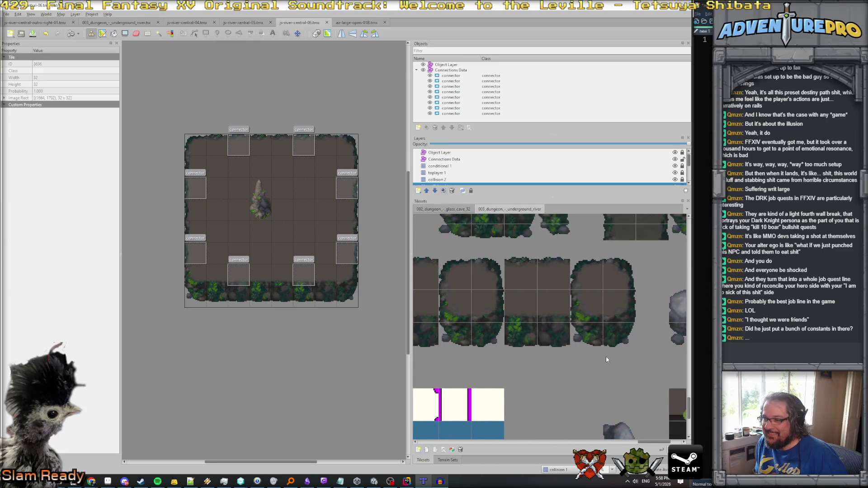
scroll(605, 356, "right", 2)
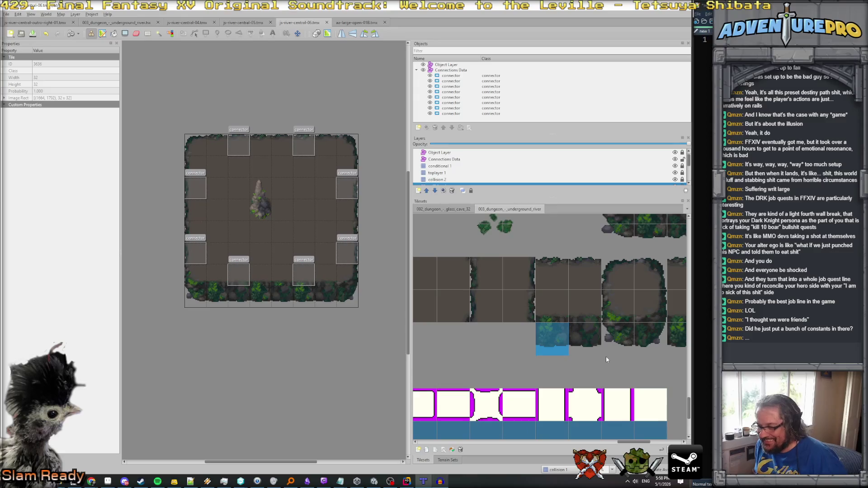
scroll(491, 367, "down", 1)
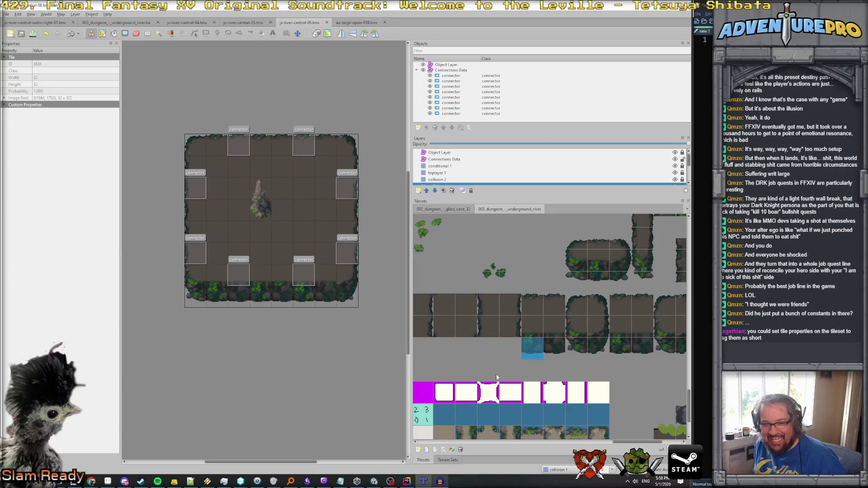
scroll(597, 445, "right", 3)
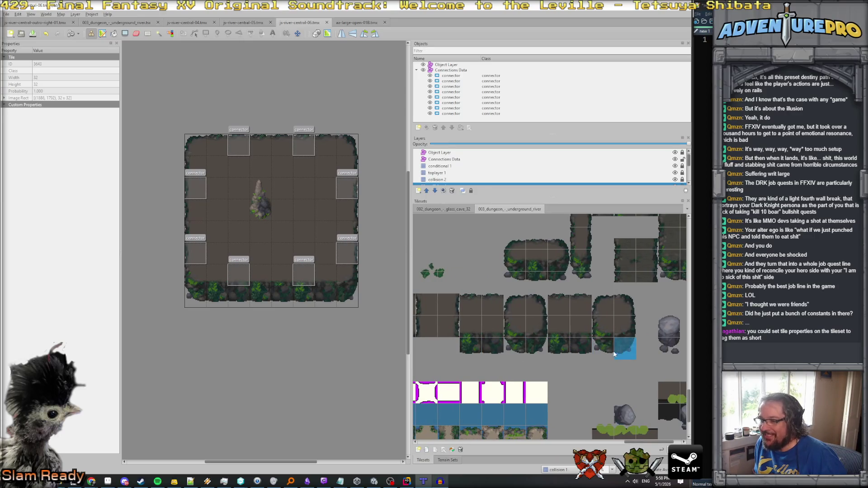
left_click(448, 460)
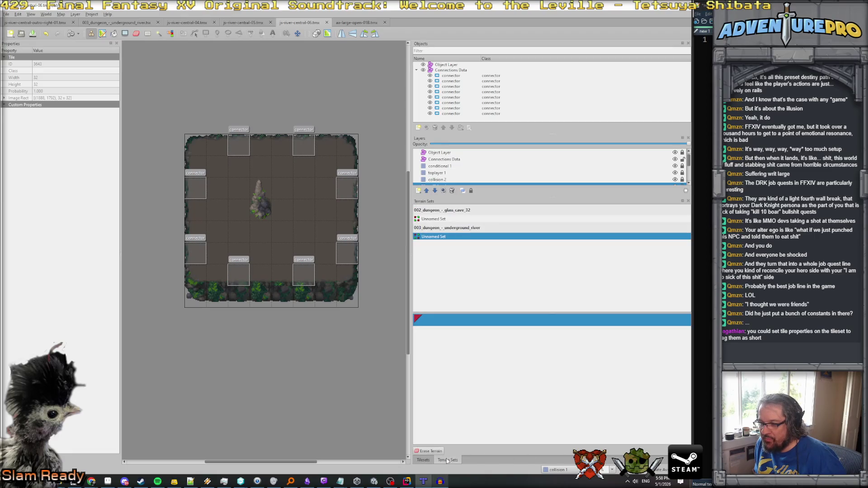
left_click(423, 459)
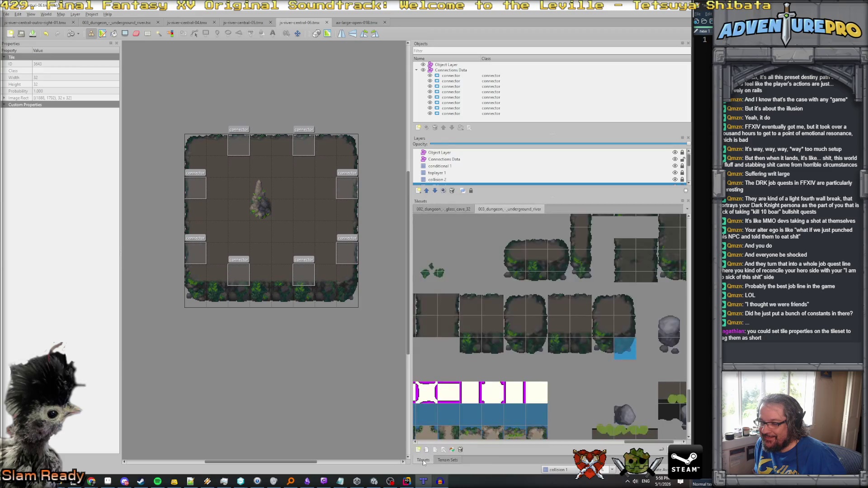
left_click(477, 350)
left_click(621, 351, "shift")
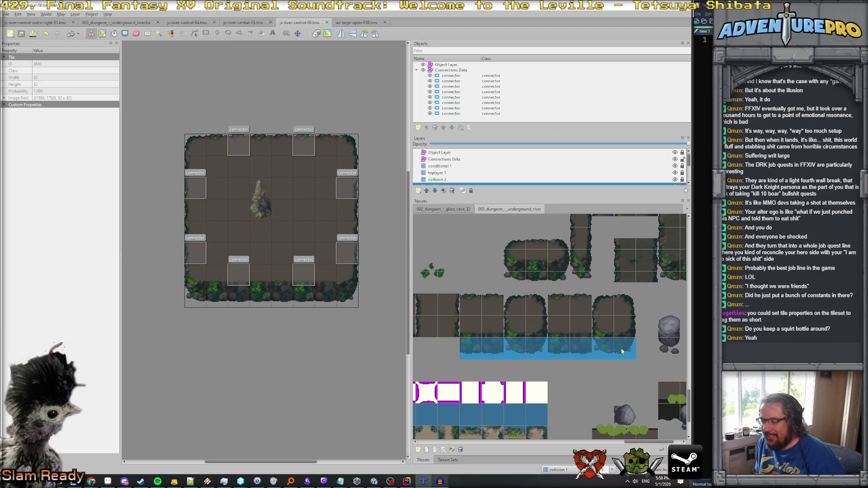
left_click(621, 350)
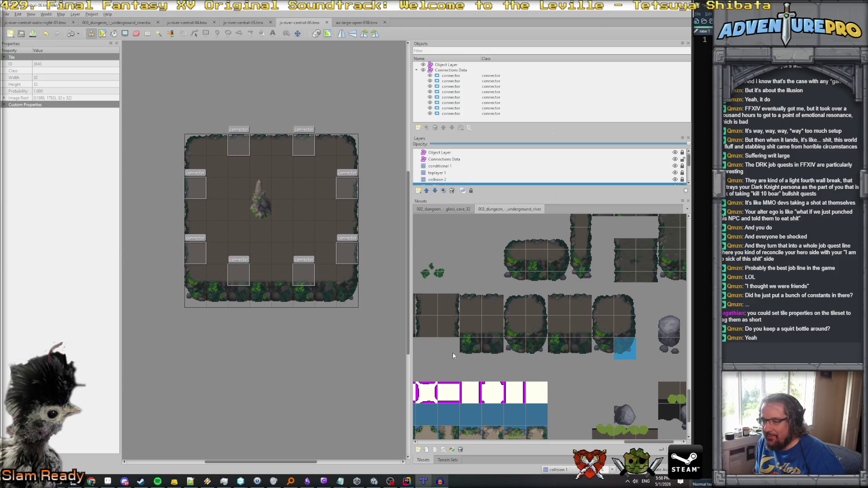
left_click(467, 352)
right_click(467, 352)
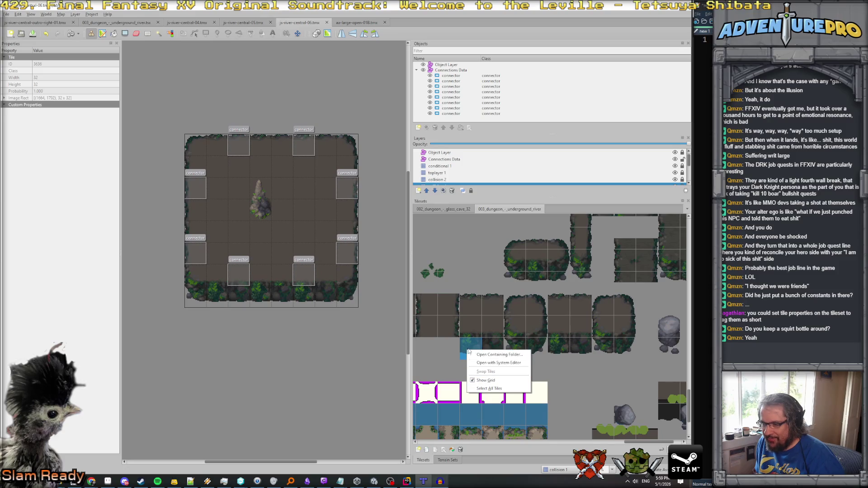
left_click(470, 350)
key("Right")
key("Right")
key("Right")
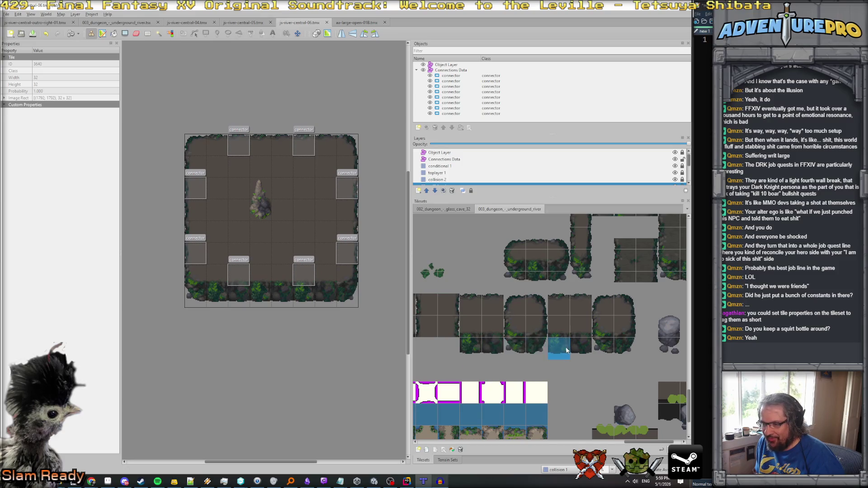
left_click(620, 347)
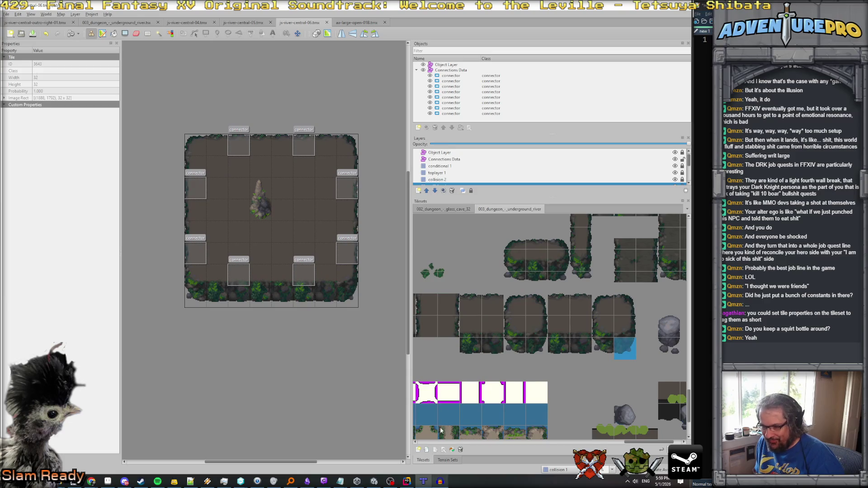
left_click(443, 460)
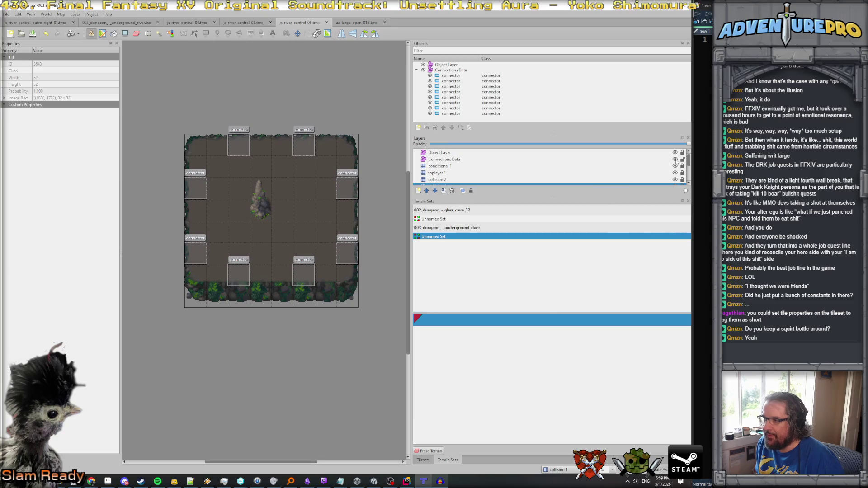
left_click(609, 152)
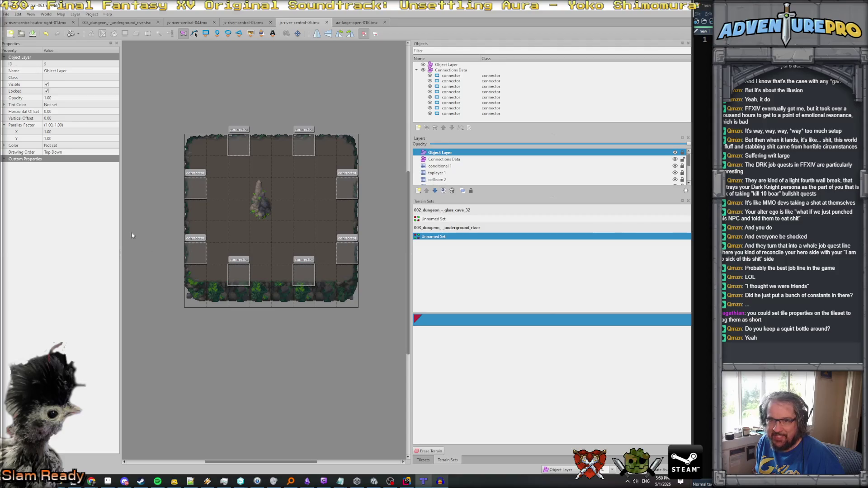
scroll(467, 174, "down", 3)
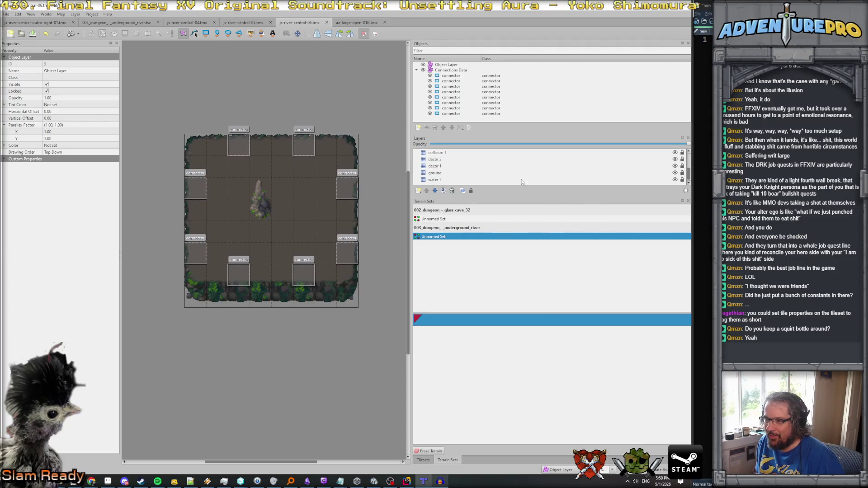
left_click(467, 174)
left_click(467, 168)
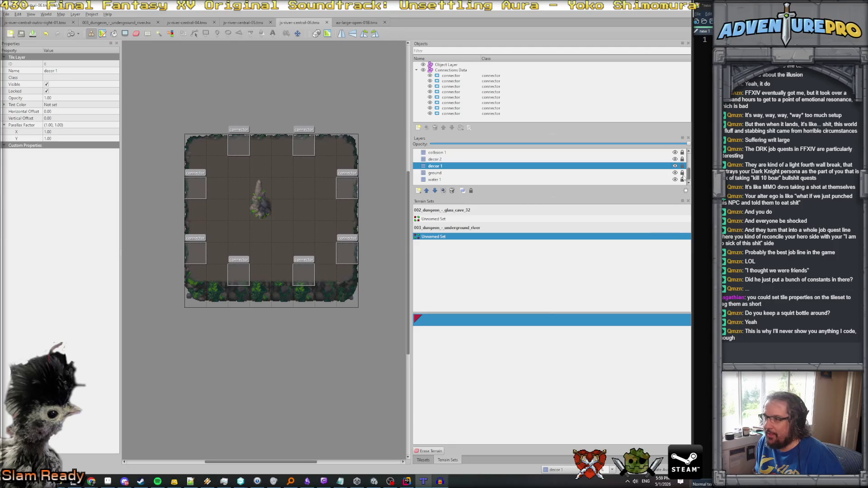
left_click(636, 175)
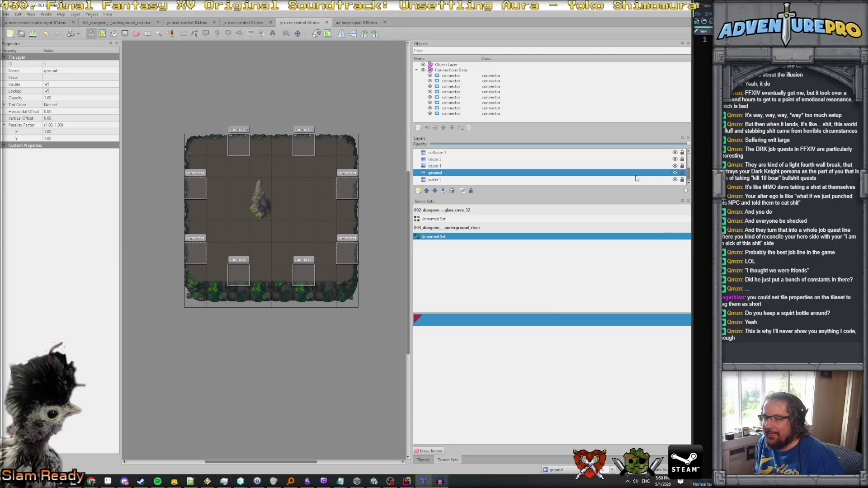
left_click(674, 172)
left_click(675, 173)
left_click(675, 173)
left_click(675, 172)
left_click(674, 159)
left_click(675, 159)
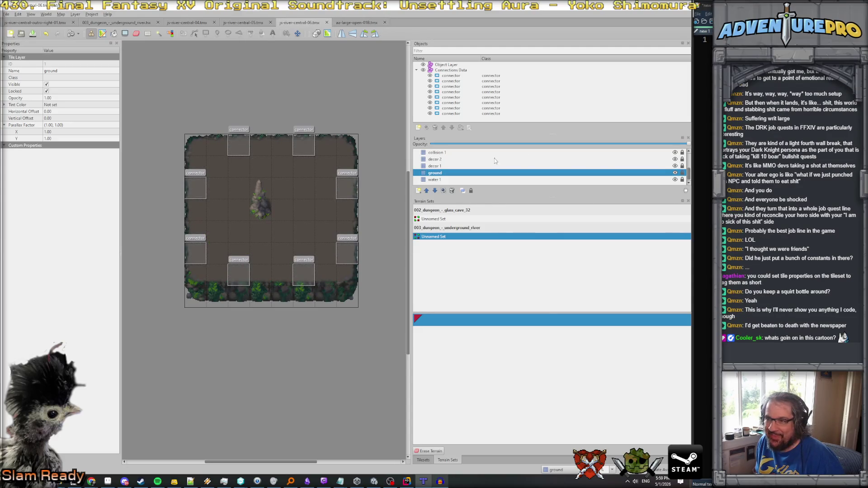
left_click(477, 154)
left_click(674, 152)
left_click(675, 153)
left_click(674, 152)
left_click(674, 153)
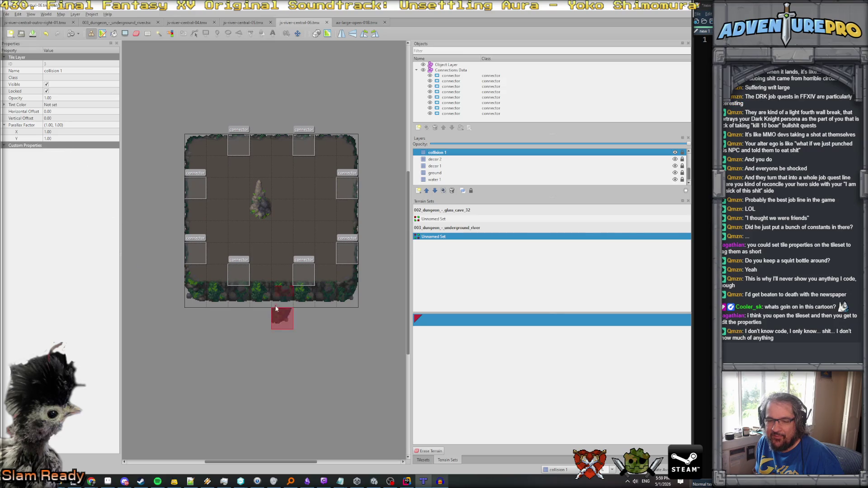
Inspect the glass_cave_32 and underground_river Unnamed Sets, then switch back to the tileset tiles.
left_click(446, 220)
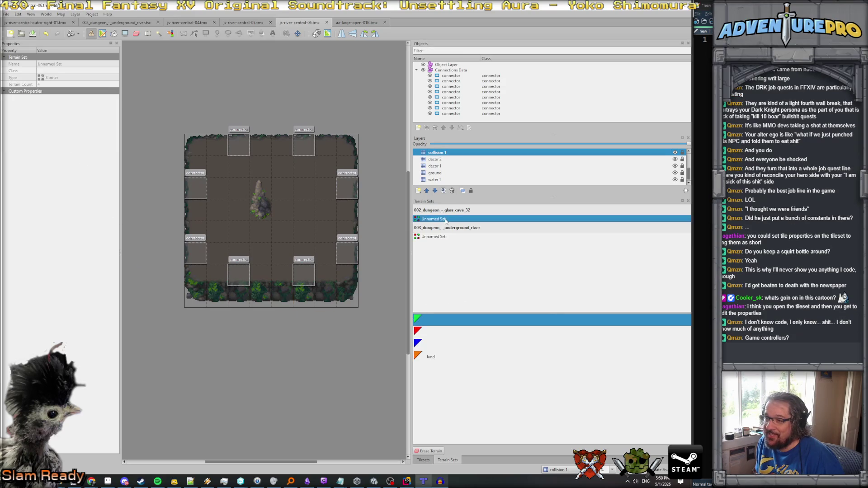
left_click(441, 237)
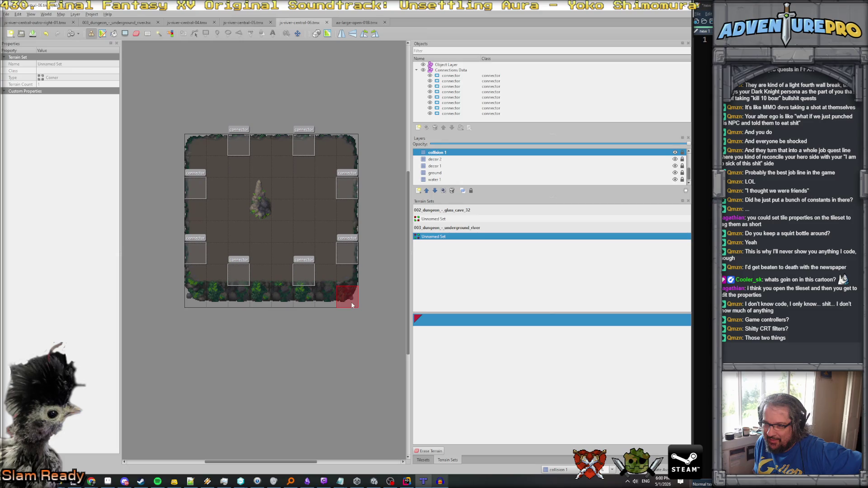
left_click(423, 459)
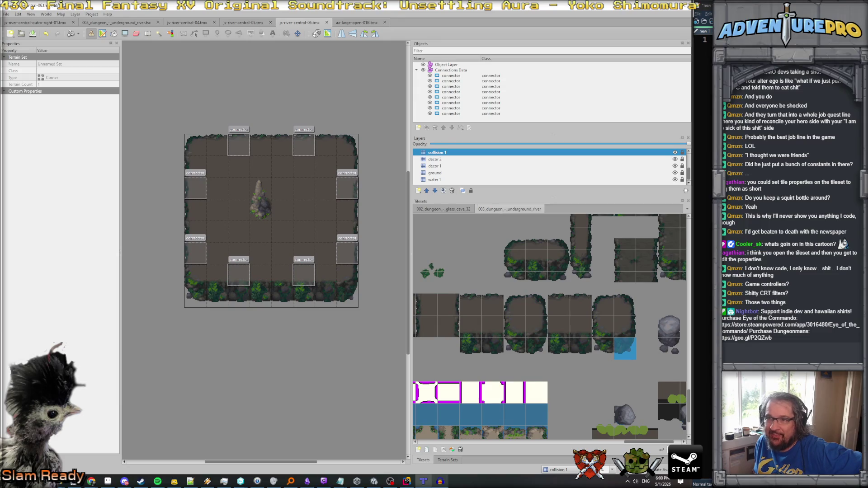
Open 003_dungeon_-_underground_river.tsx, zoom in on the short wall tiles, and enlarge the lower-left panel.
left_click(113, 23)
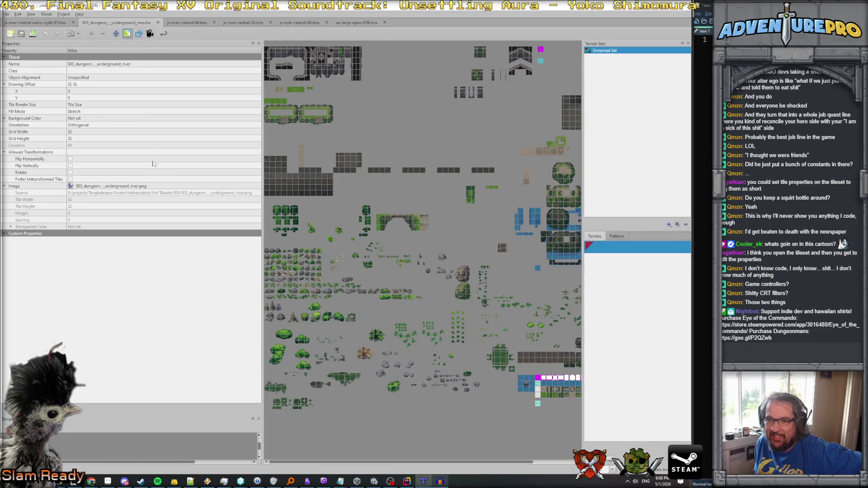
scroll(512, 343, "right", 2)
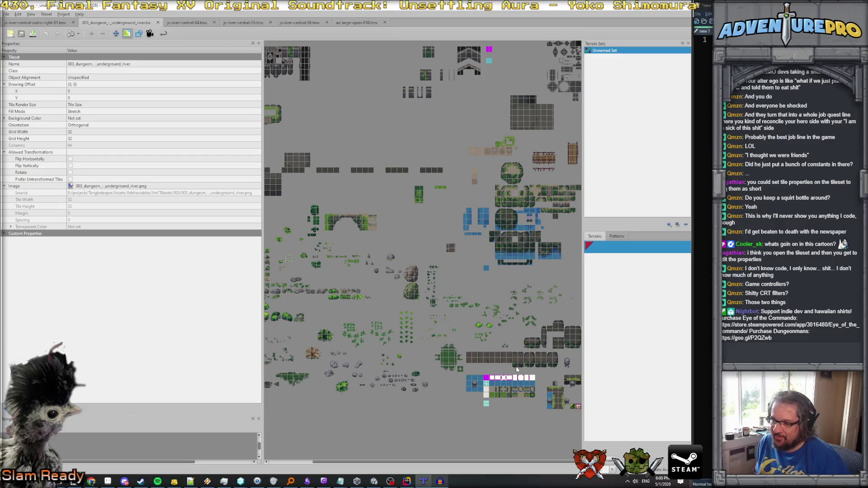
scroll(519, 369, "up", 5)
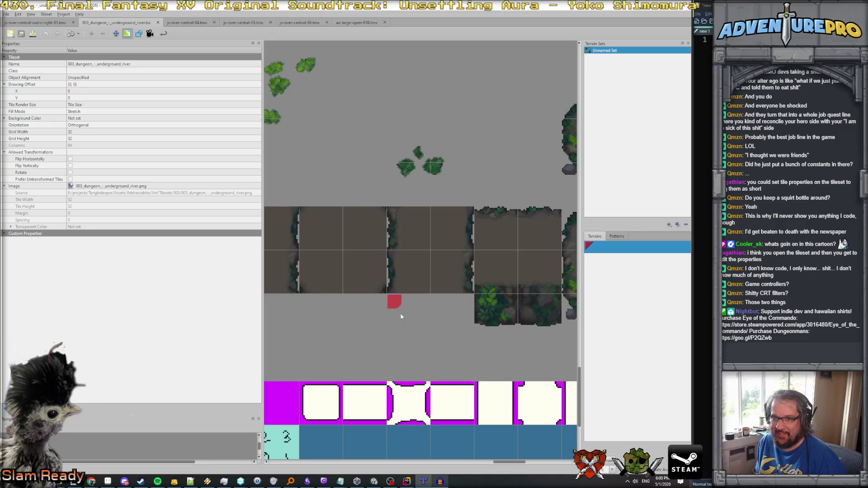
scroll(496, 337, "down", 1)
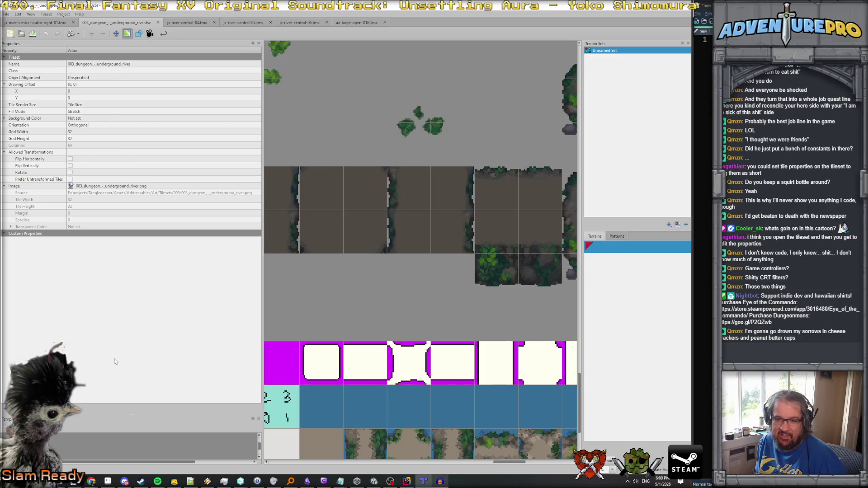
left_click_drag(131, 415, 131, 374)
left_click(616, 237)
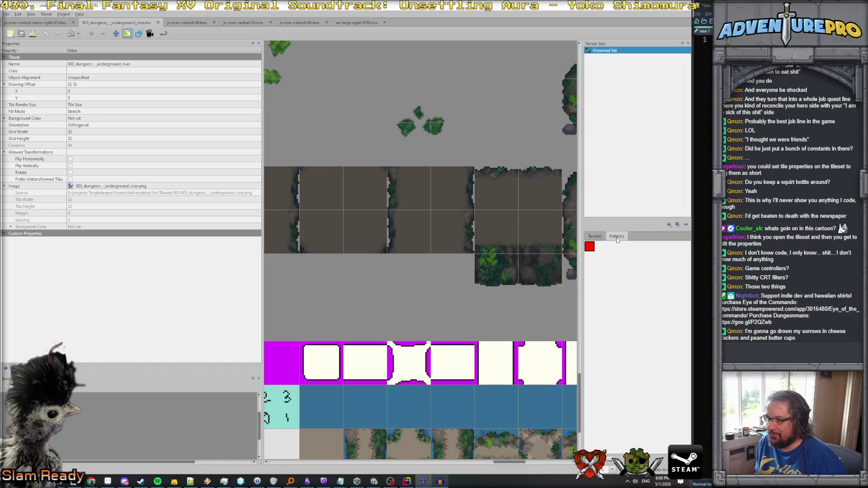
left_click(589, 247)
left_click(503, 278)
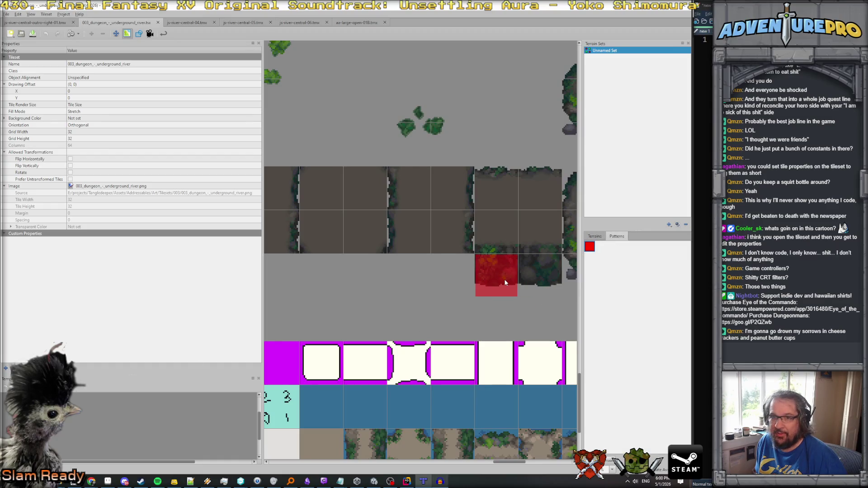
left_click(540, 283)
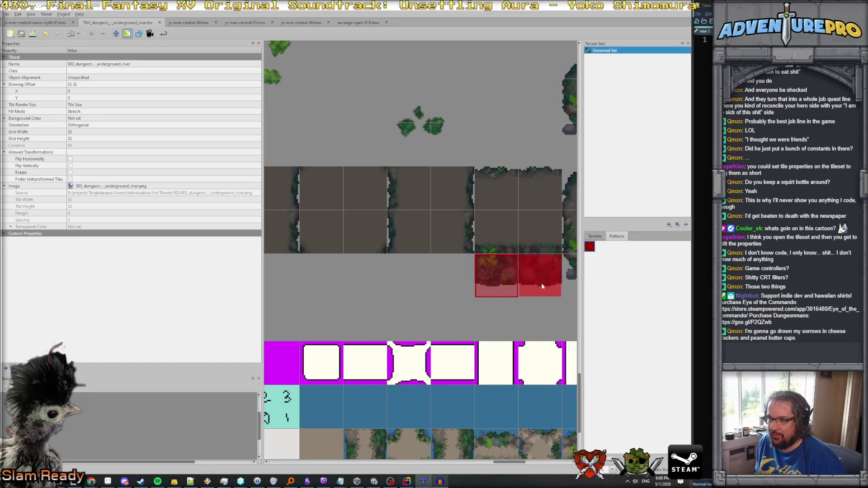
left_click(422, 289)
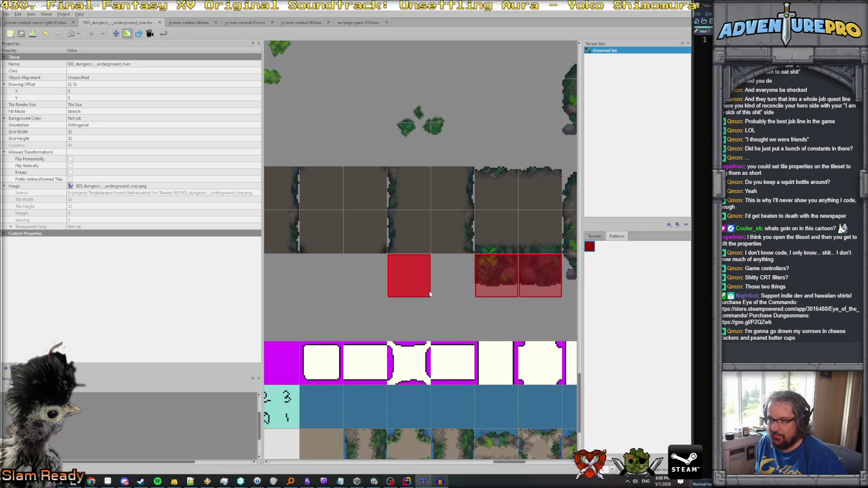
right_click(430, 292)
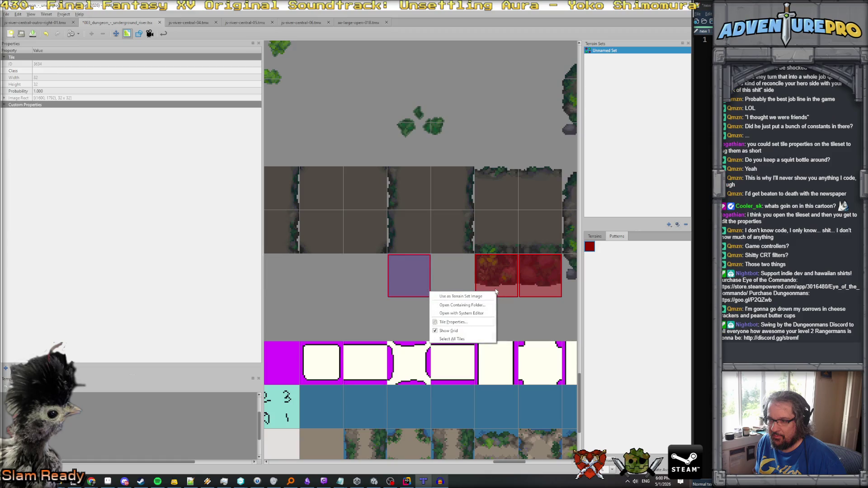
left_click(349, 301)
key("ctrl+z")
key("ctrl+z")
key("ctrl+z")
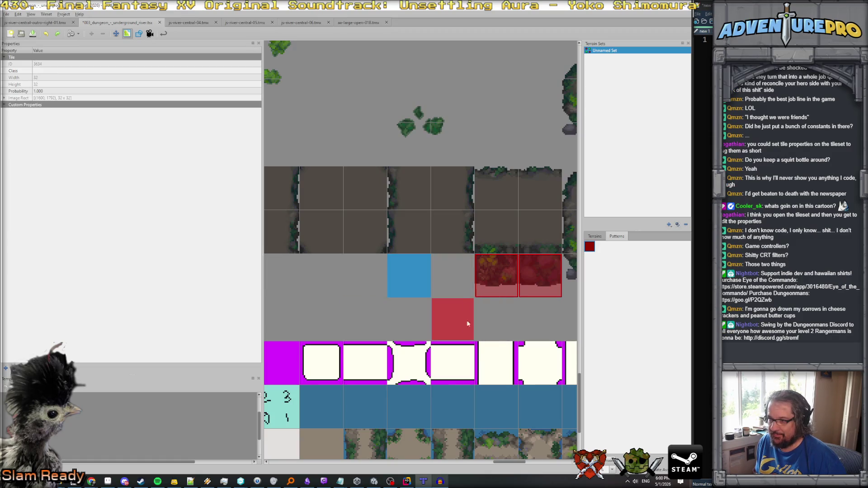
left_click(411, 278)
left_click(365, 275)
key("ctrl+z")
key("ctrl+z")
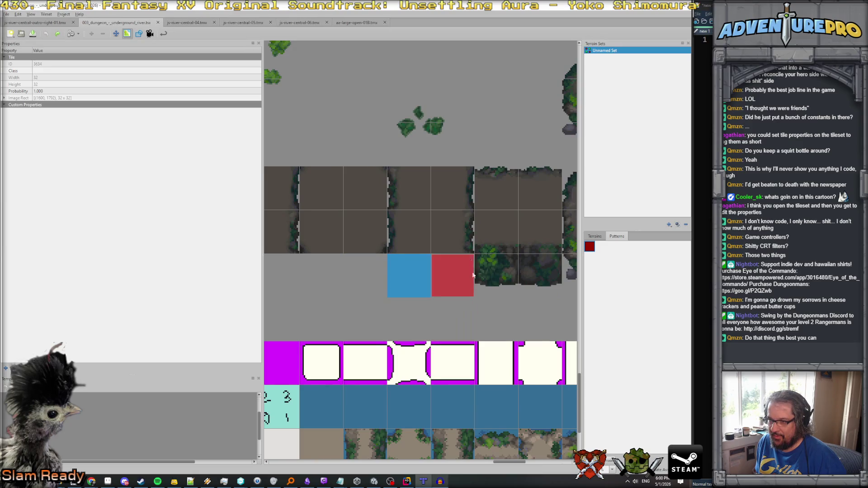
scroll(452, 232, "down", 2)
scroll(452, 232, "up", 1)
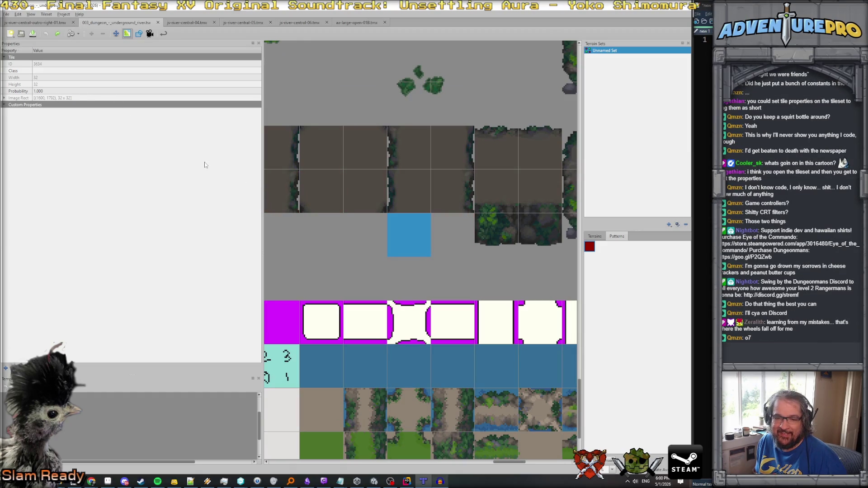
left_click(595, 237)
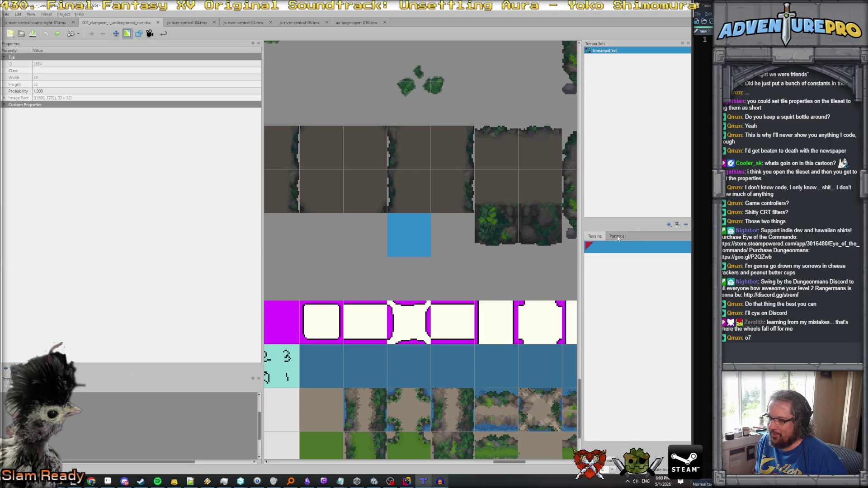